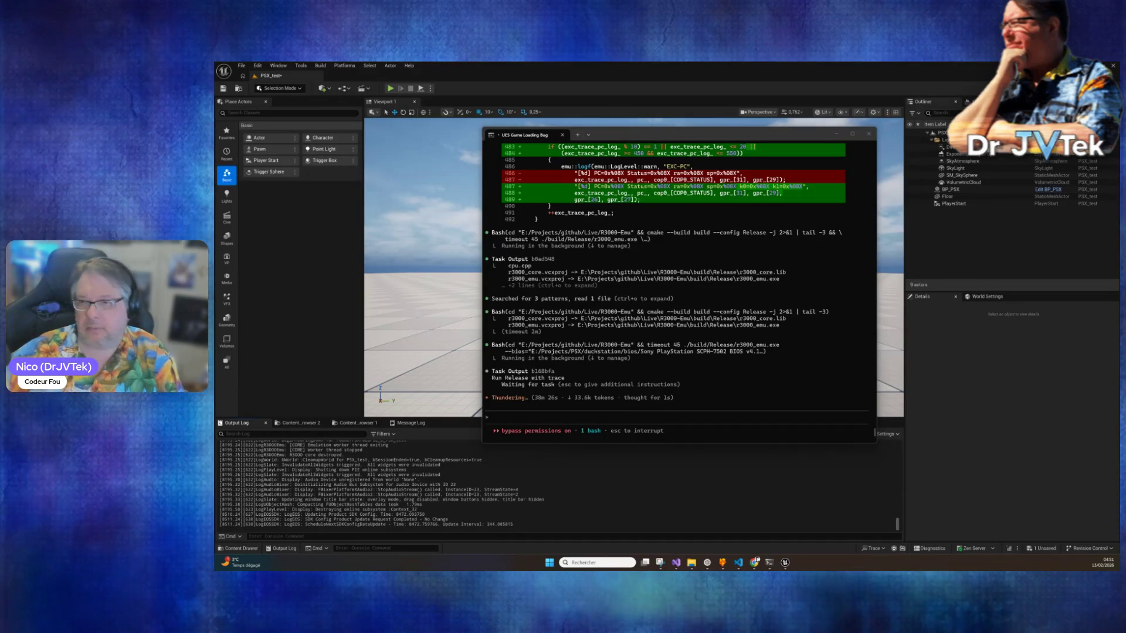
Queue the follow-up 'tu veux un test sous ue5 ?', asking whether Claude wants a UE5 test.
click(671, 418)
text(tu vo)
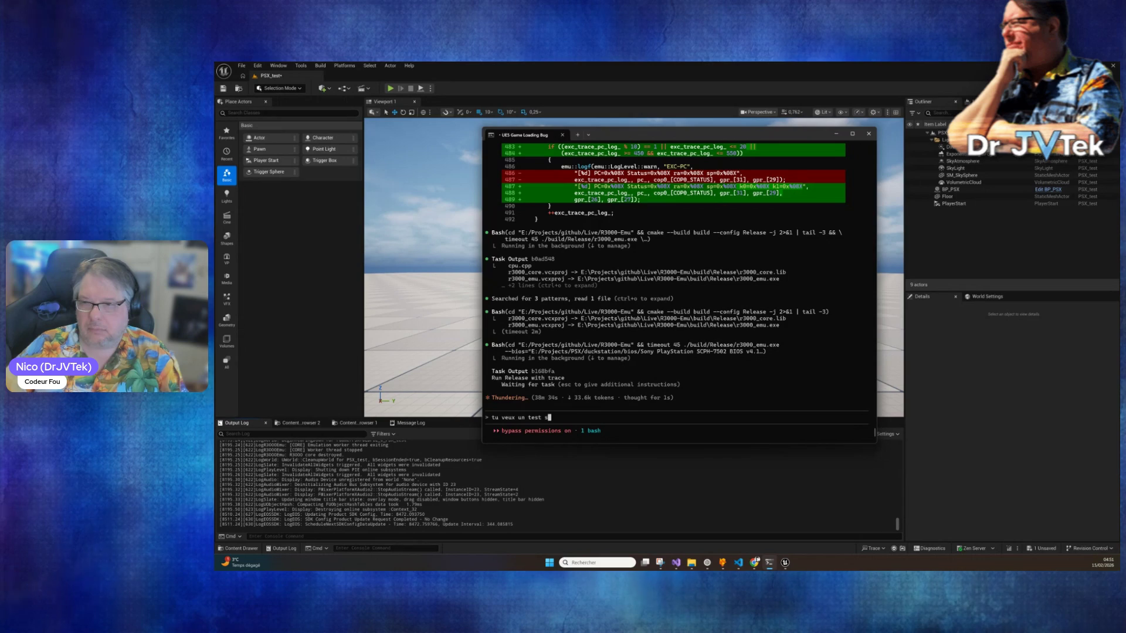
text(5)
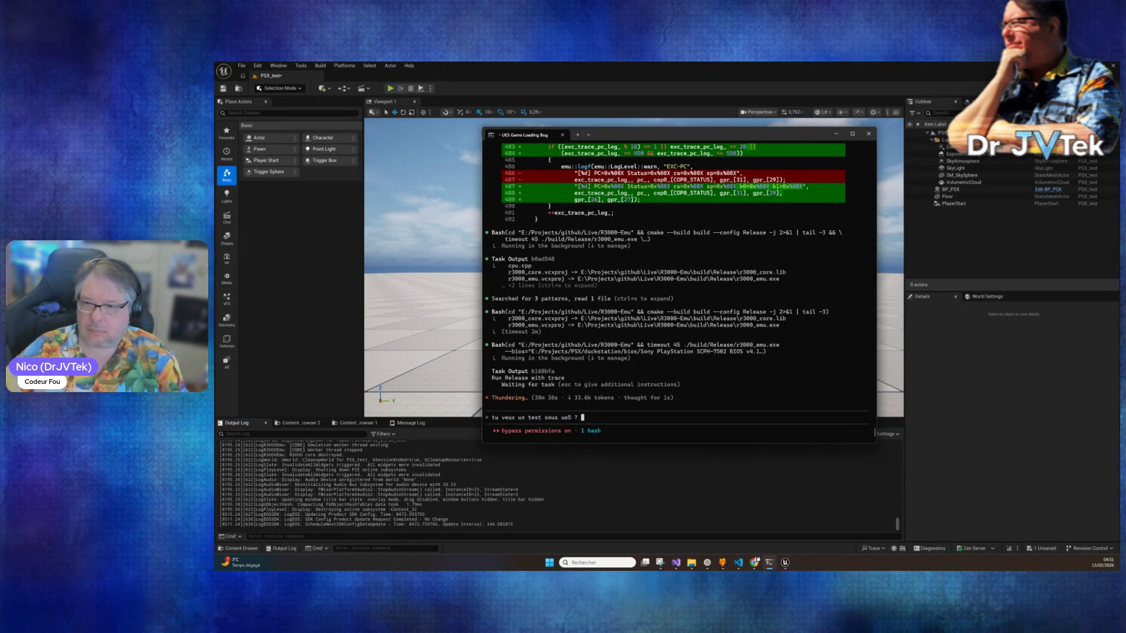
key(Return)
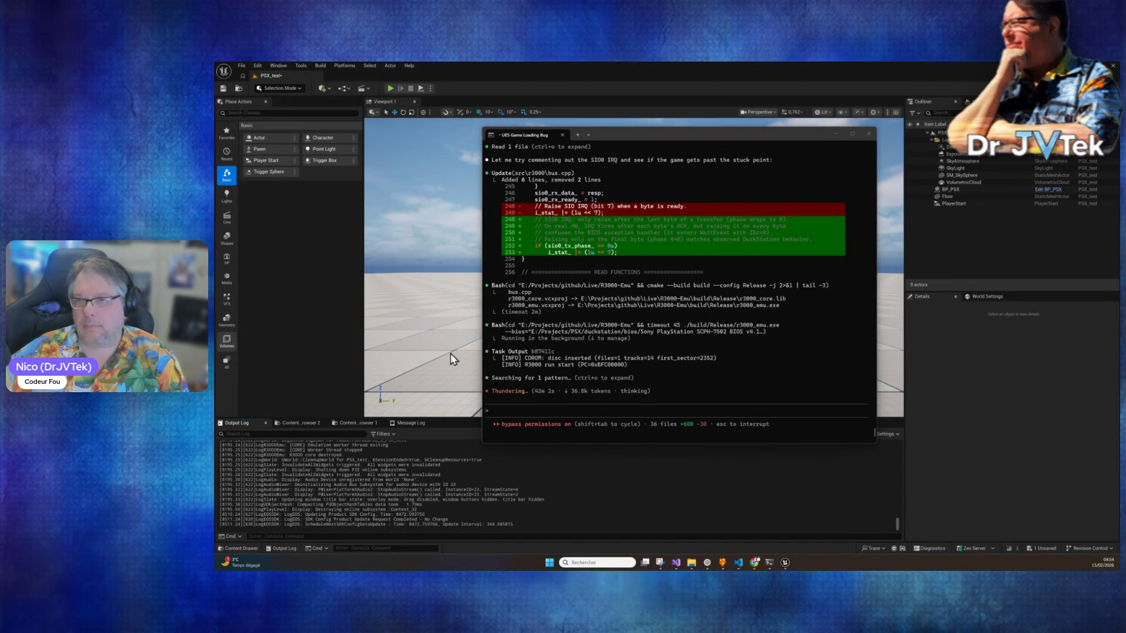
Scroll through Claude's cpu.cpp handler-chain logging edits and its diagnosis of the BIOS WaitEvent loop.
scroll(600, 361, up, 10)
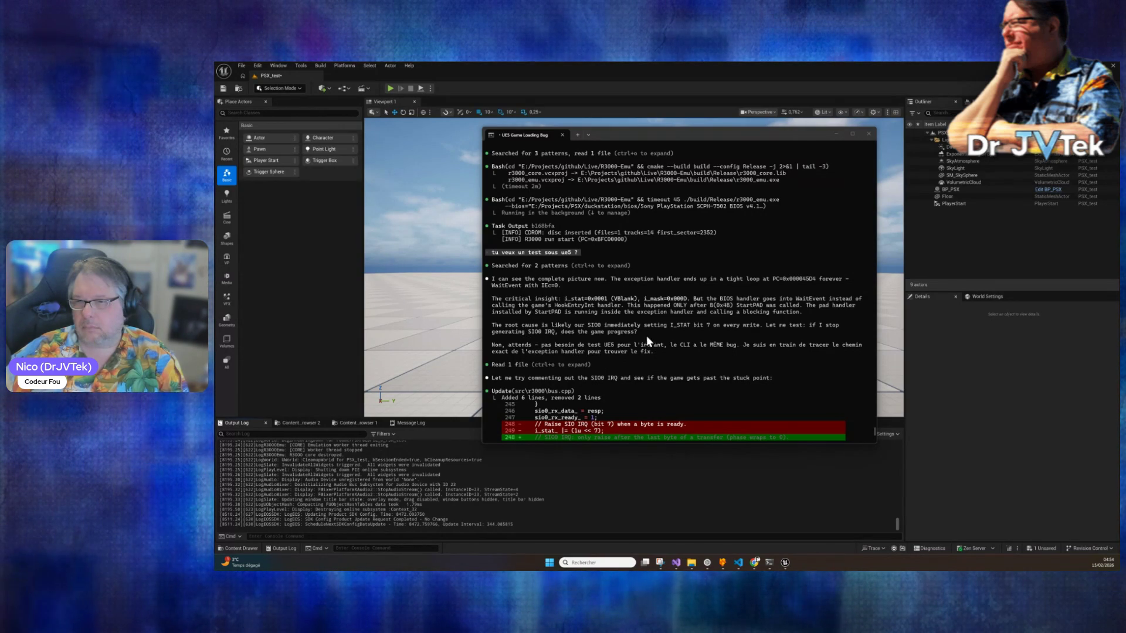
scroll(612, 335, down, 10)
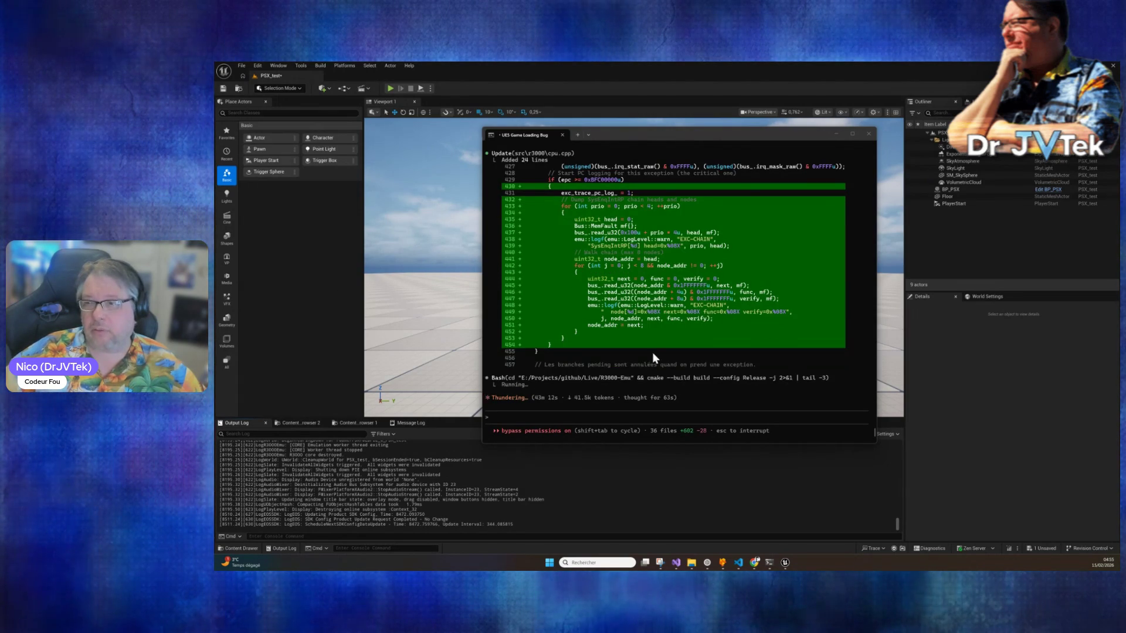
Review Claude's bus.cpp EXC-CHAIN and SIO0 ACK edits and the relaunch, then type 'n' at the prompt.
scroll(689, 318, up, 5)
scroll(688, 317, up, 2)
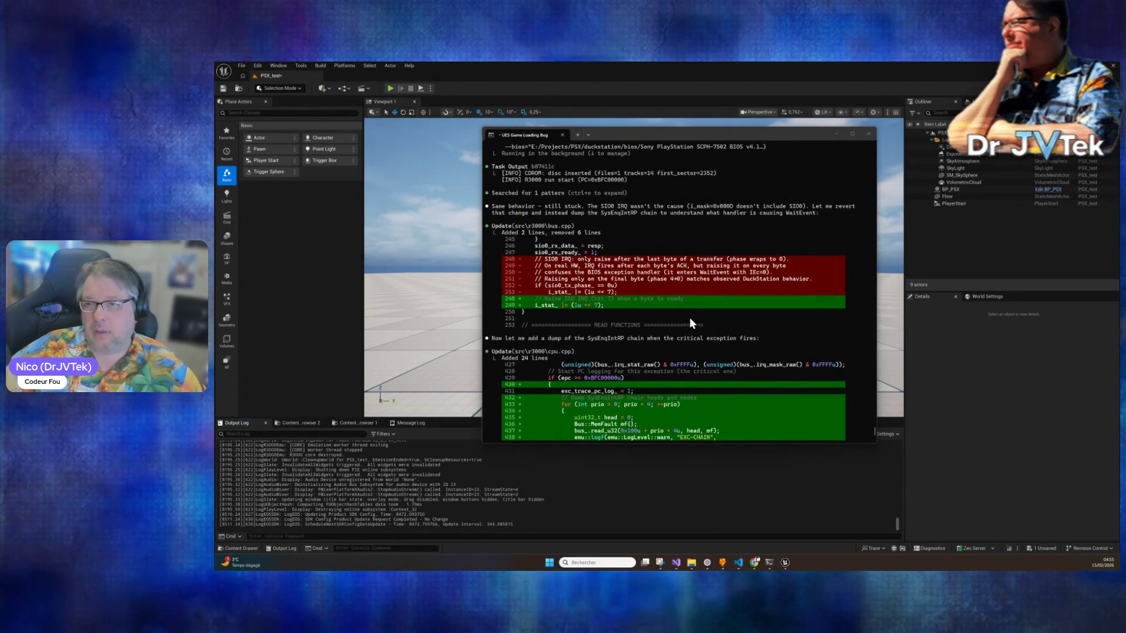
scroll(689, 318, up, 3)
scroll(689, 317, up, 4)
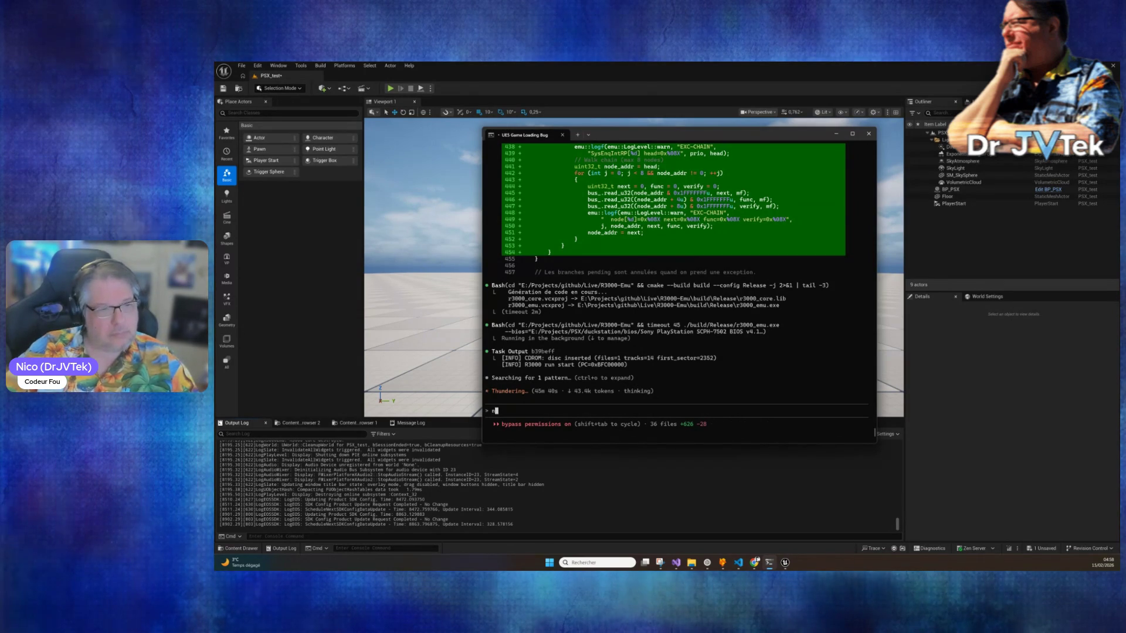
text(n)
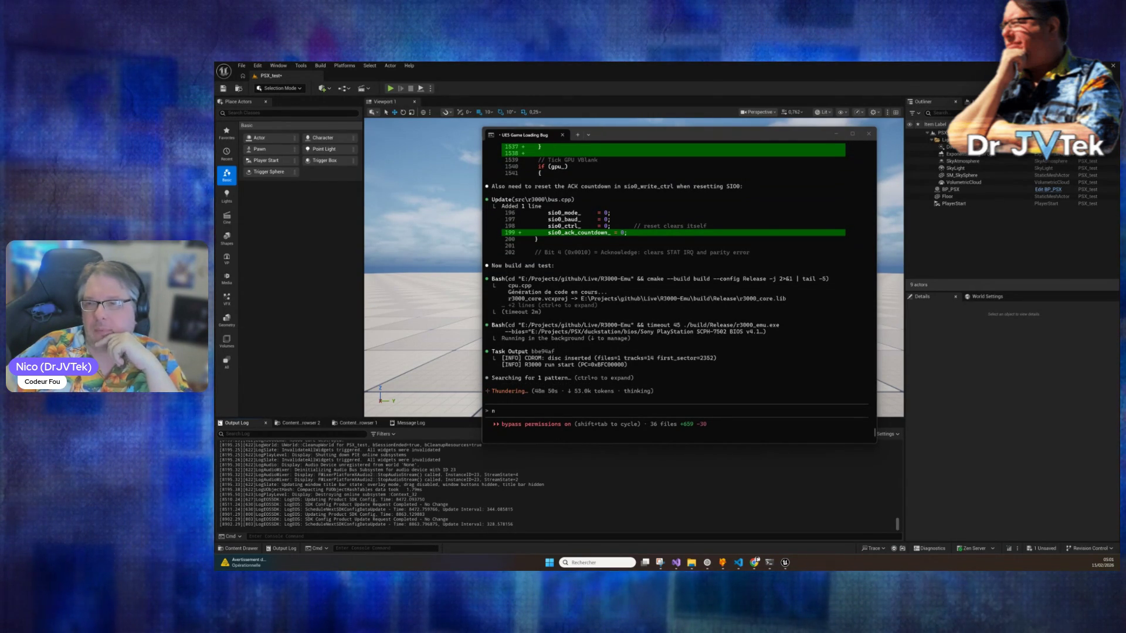
scroll(655, 363, up, 10)
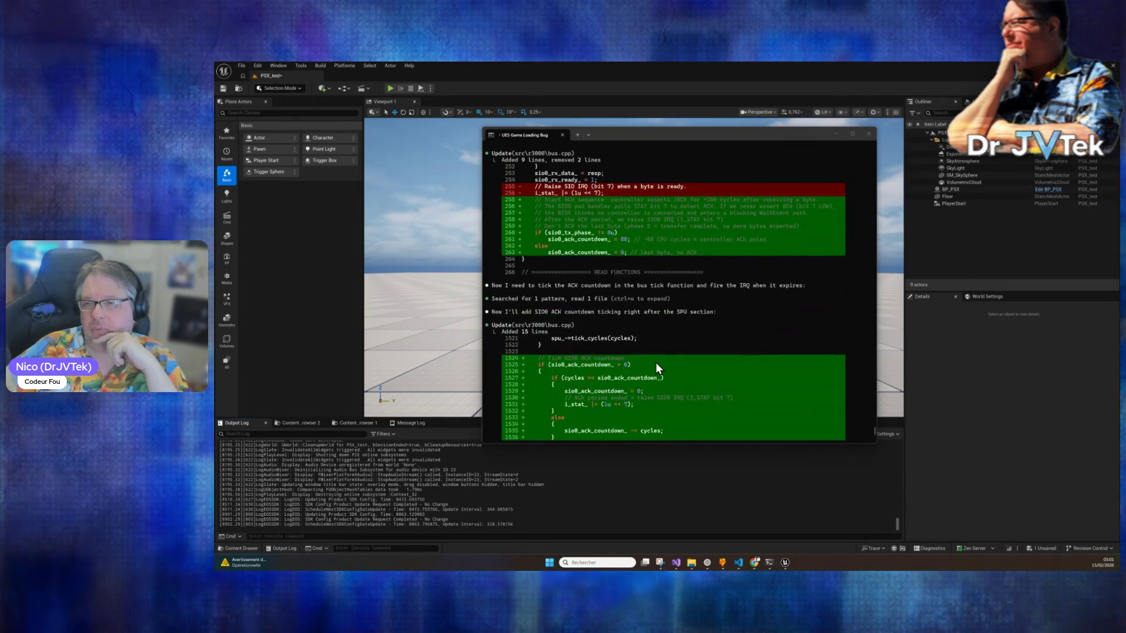
scroll(657, 367, up, 15)
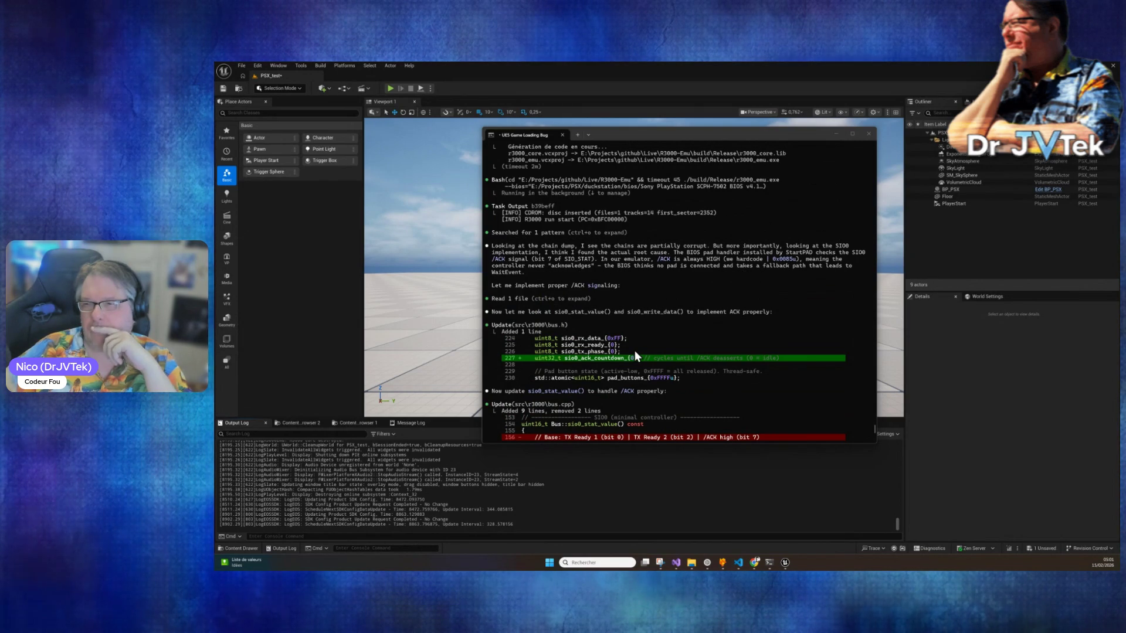
click(588, 244)
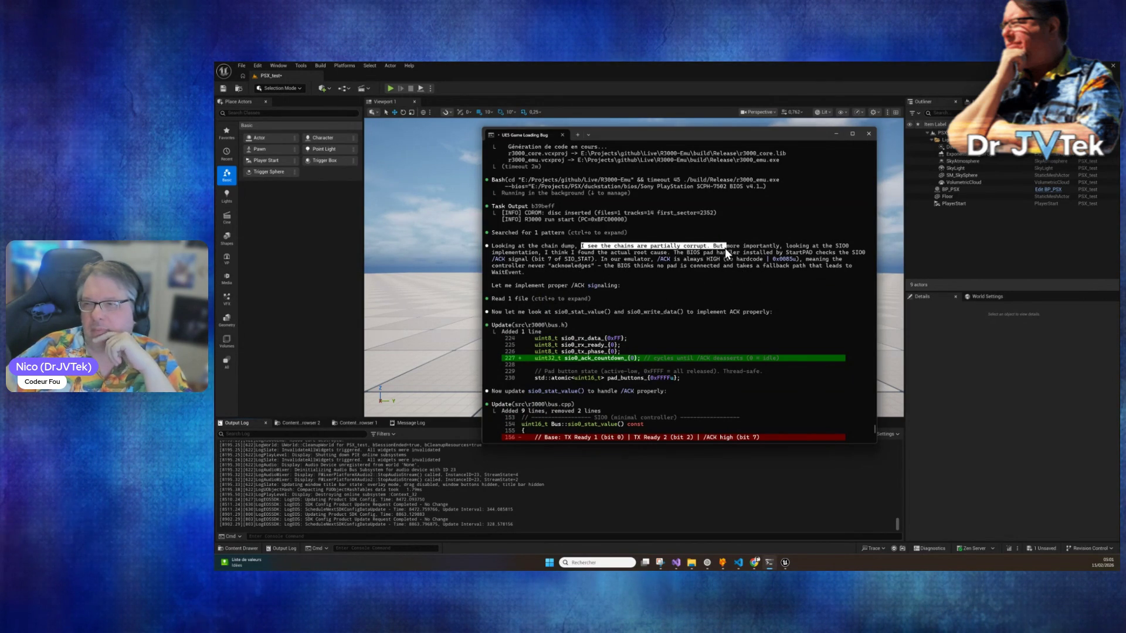
mouse_move(847, 246)
mouse_down()
mouse_move(534, 252)
mouse_move(805, 261)
mouse_up()
click(805, 261)
scroll(652, 324, down, 10)
Type 'n', then read through Claude's cpu.cpp RAM-dump edits, the Release rebuild and the traced rerun output.
text(n)
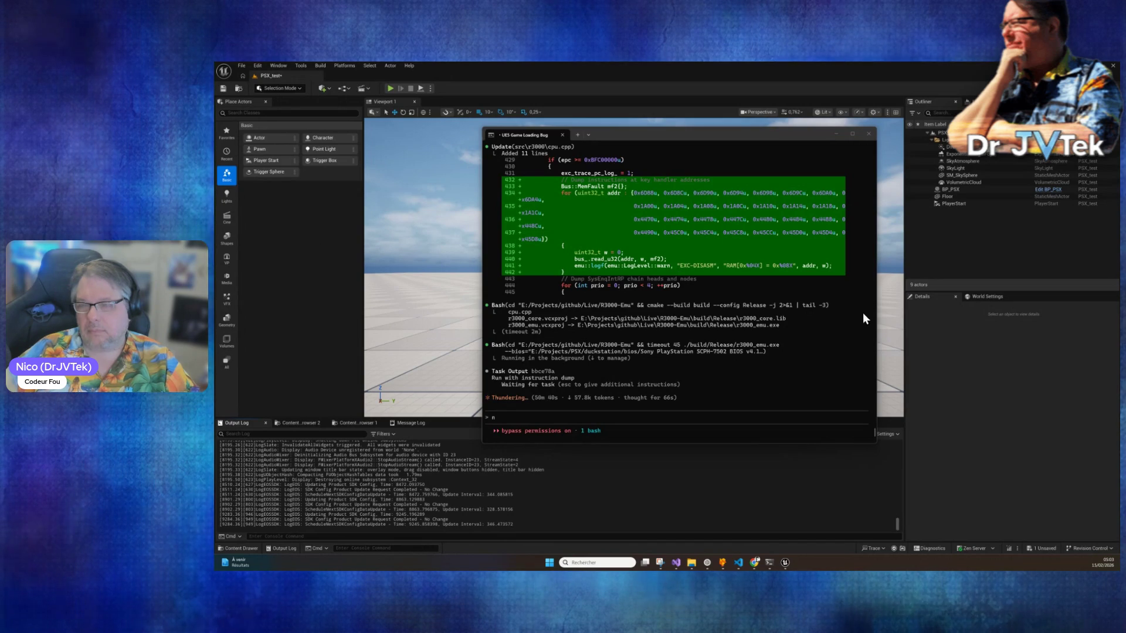
scroll(719, 333, up, 4)
scroll(718, 333, up, 4)
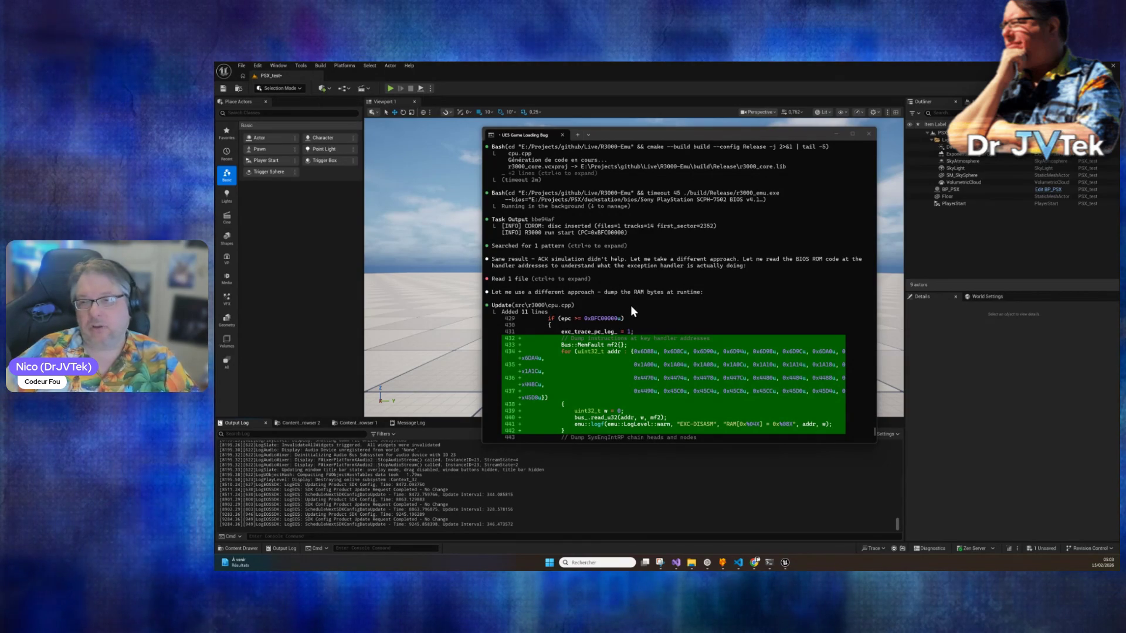
scroll(633, 303, down, 8)
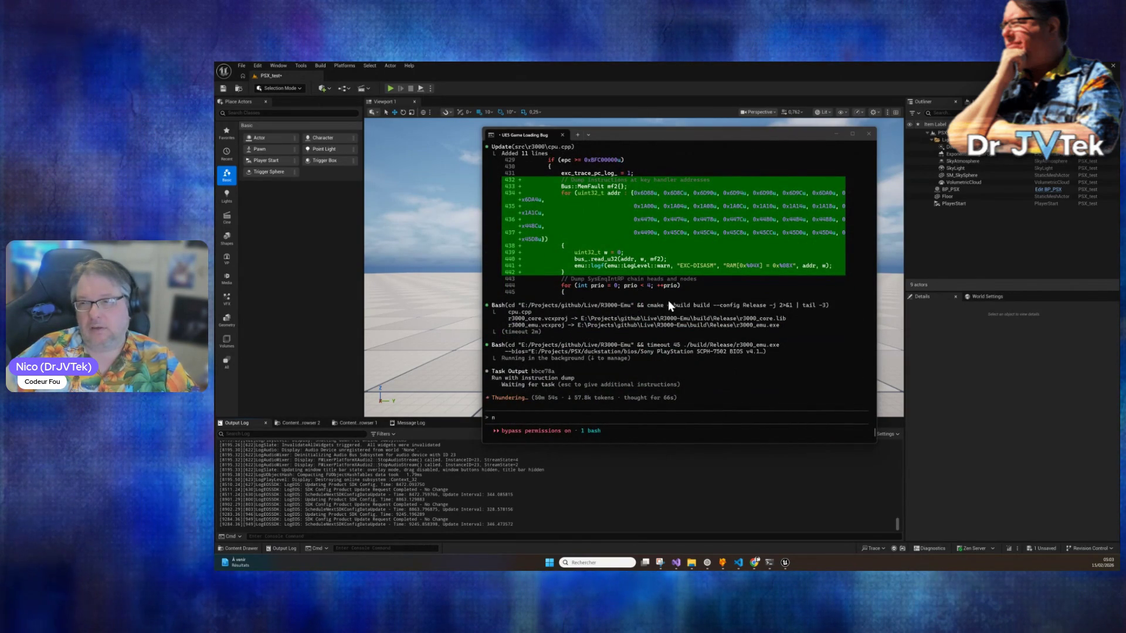
scroll(660, 294, up, 5)
scroll(609, 309, down, 5)
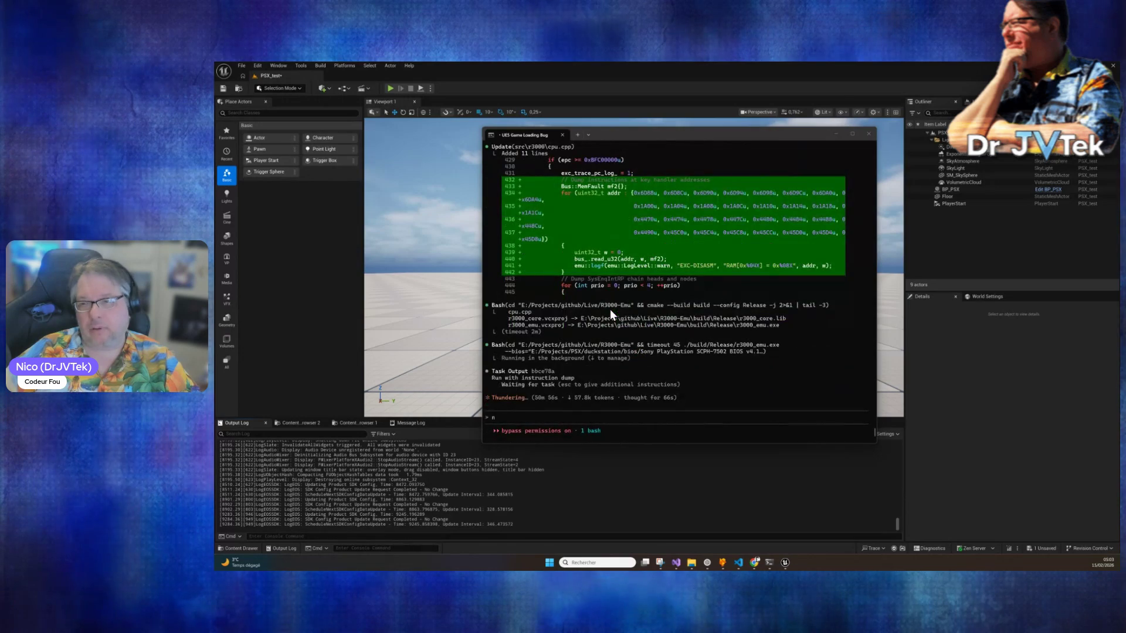
scroll(609, 309, up, 10)
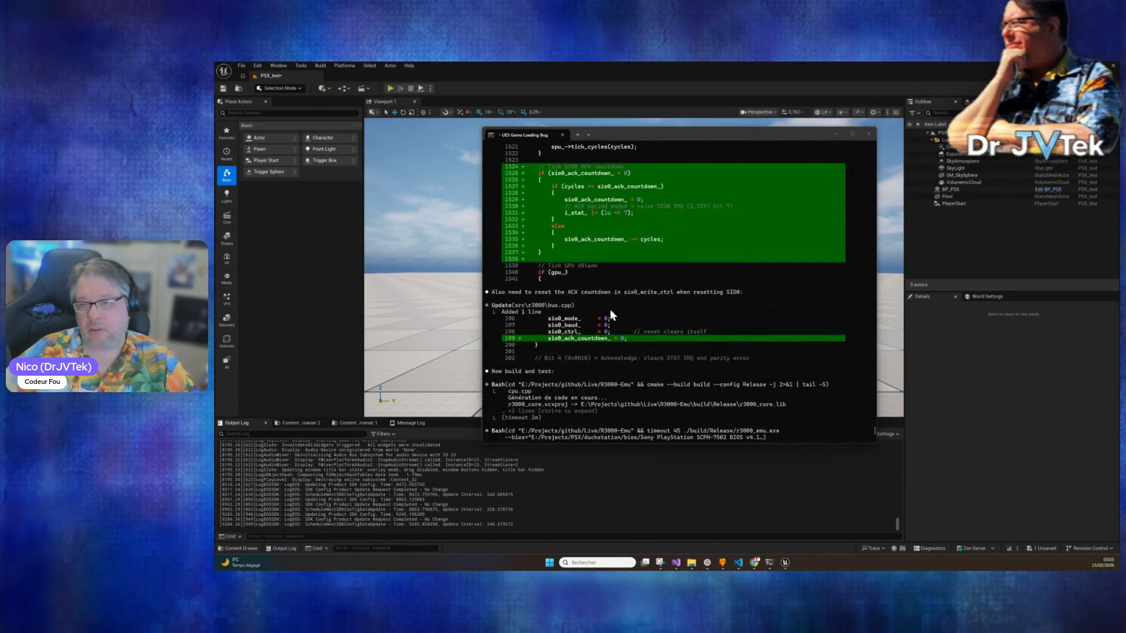
scroll(614, 309, down, 10)
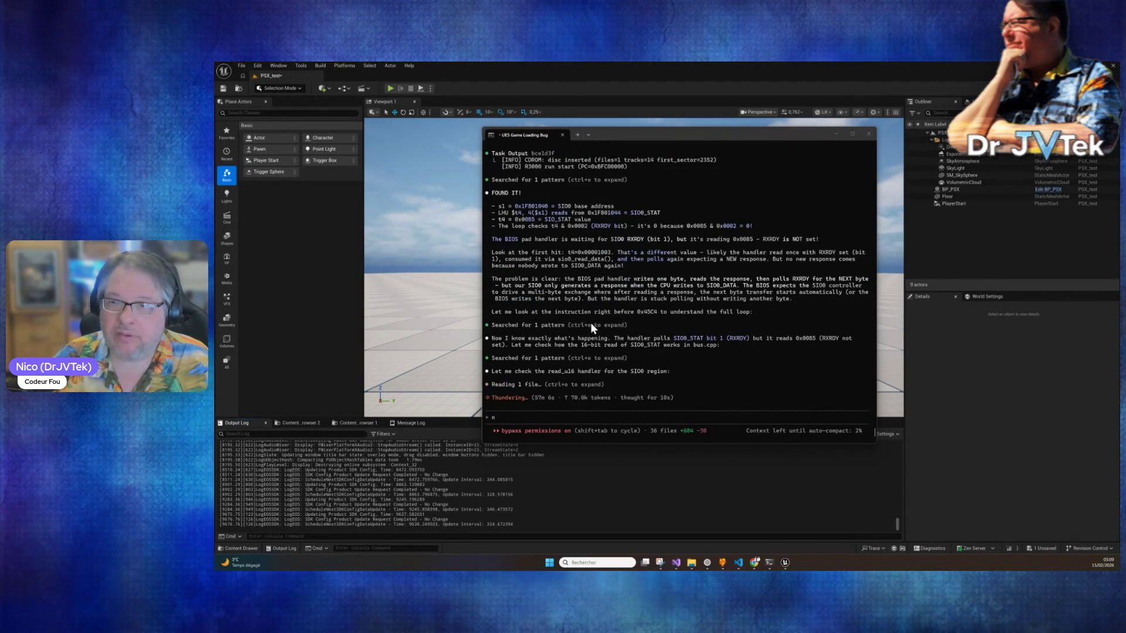
Read Claude's finding that the sio0_write_ctrl ACK clears rx_ready, and its bus.h sio0_irq_flag split.
scroll(591, 327, up, 5)
scroll(624, 330, down, 5)
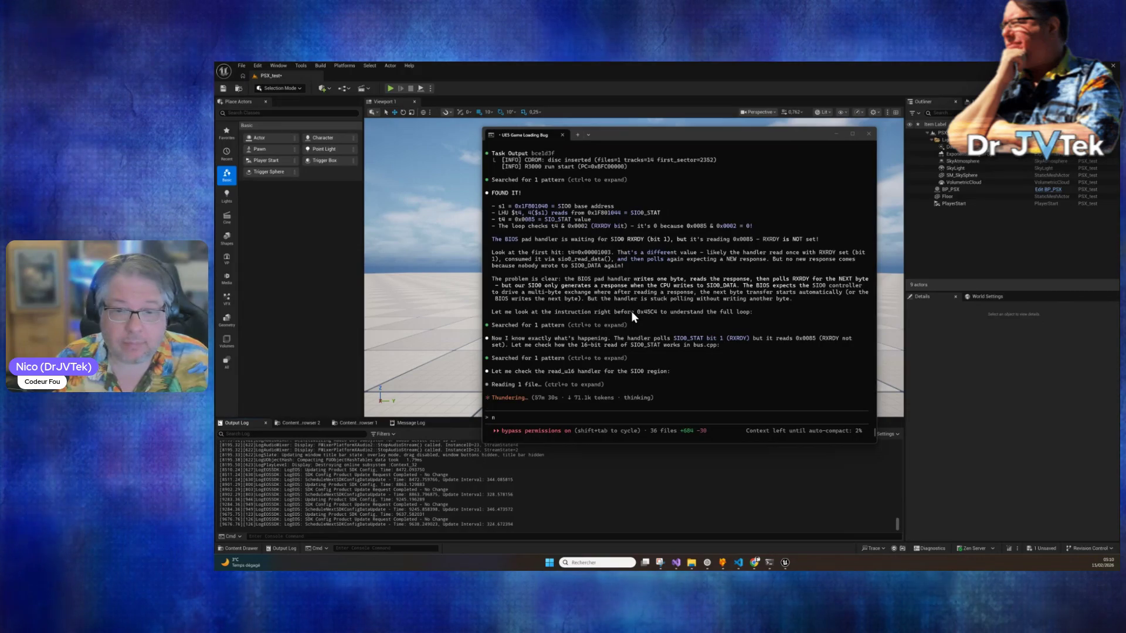
scroll(661, 346, up, 10)
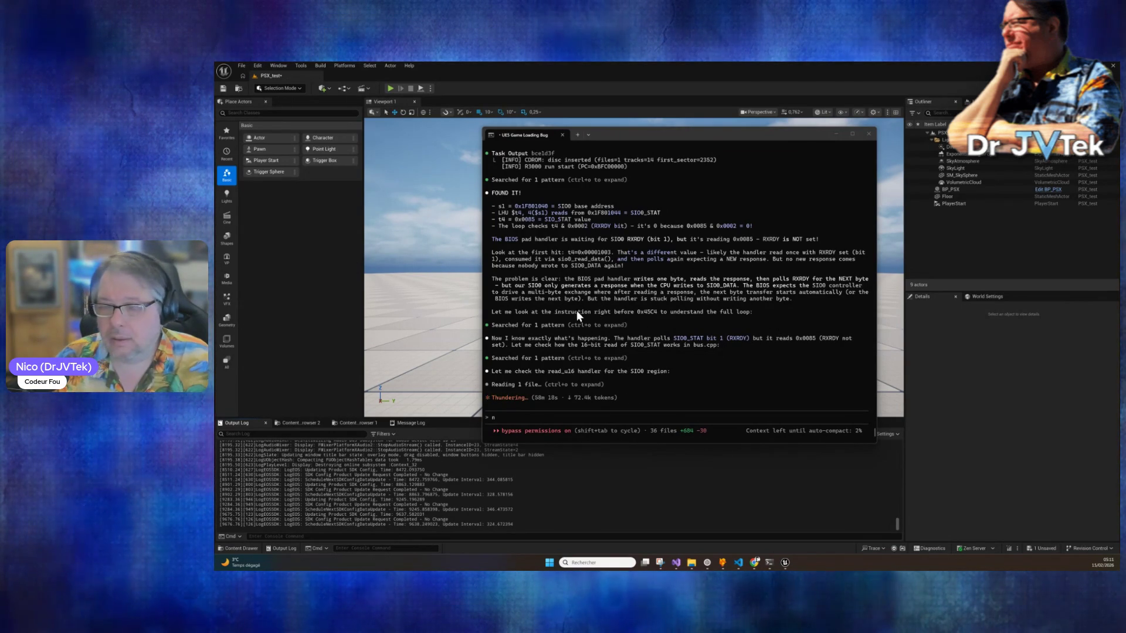
scroll(605, 331, up, 6)
scroll(605, 332, down, 5)
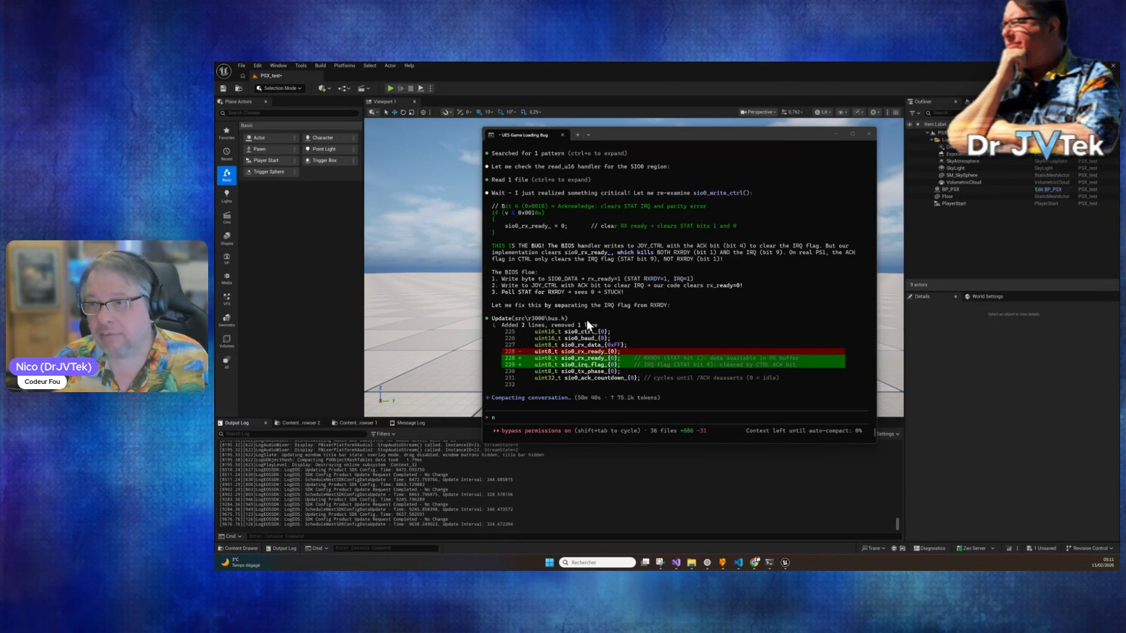
scroll(609, 314, up, 10)
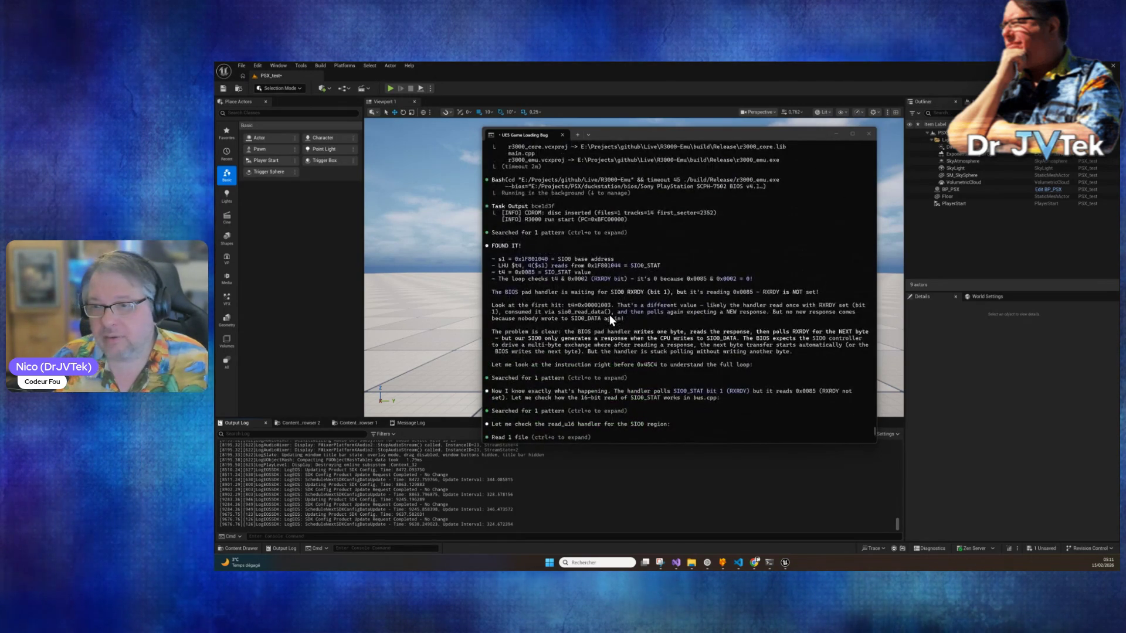
scroll(610, 315, down, 10)
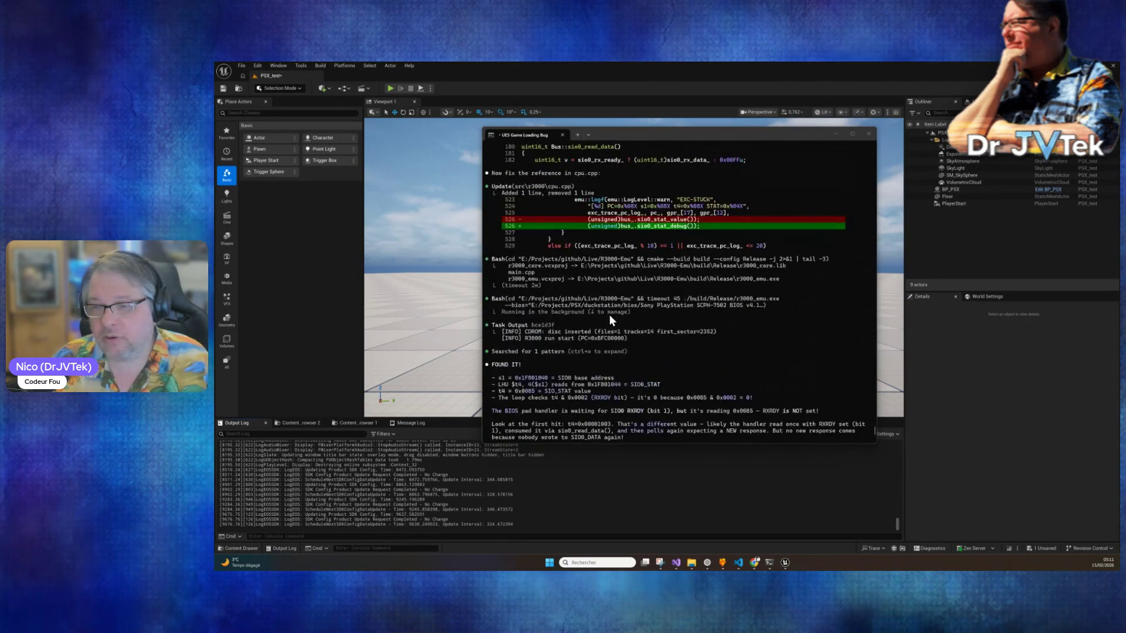
click(509, 418)
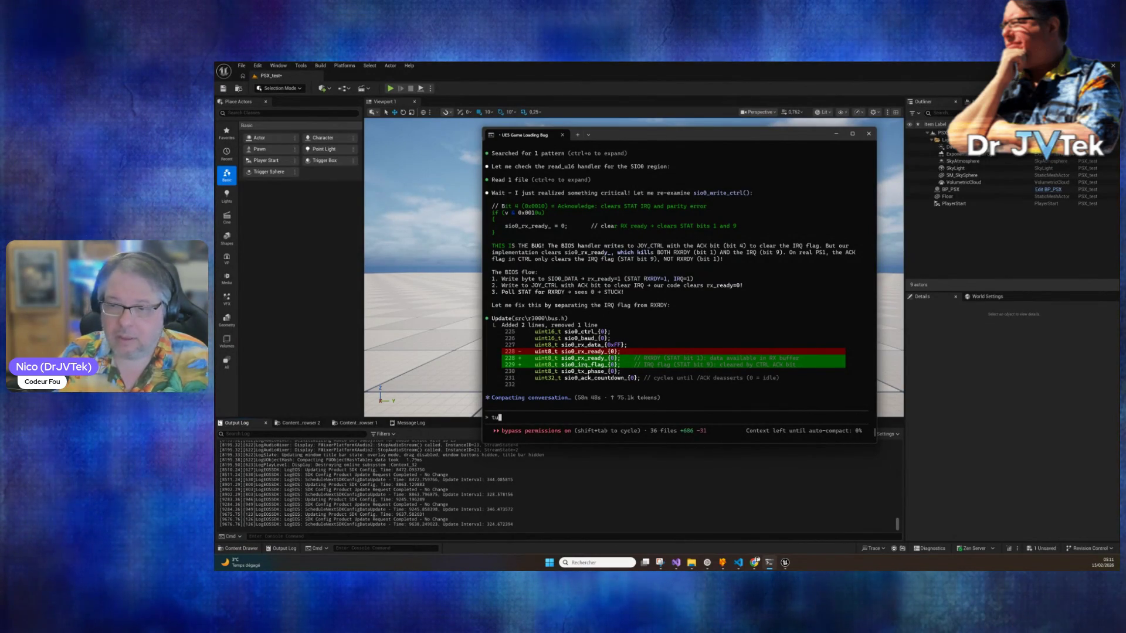
Queue a question asking whether Claude updated the debug doc in docs before it forgets its work.
text(tu)
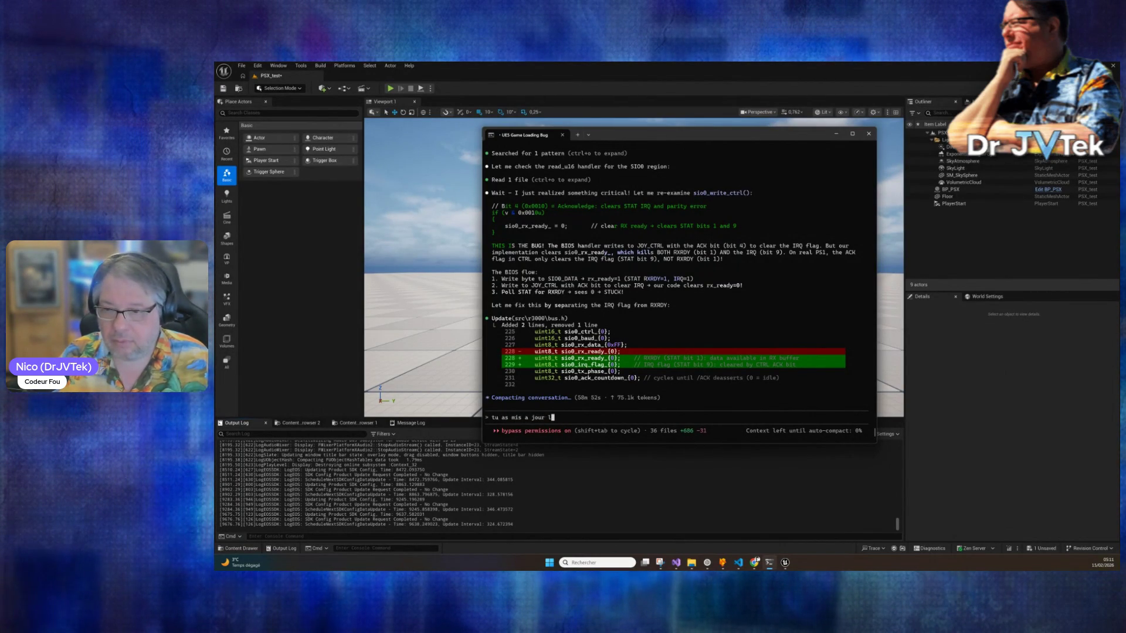
key(BackSpace)
text(c de debug dans docs ? ca)
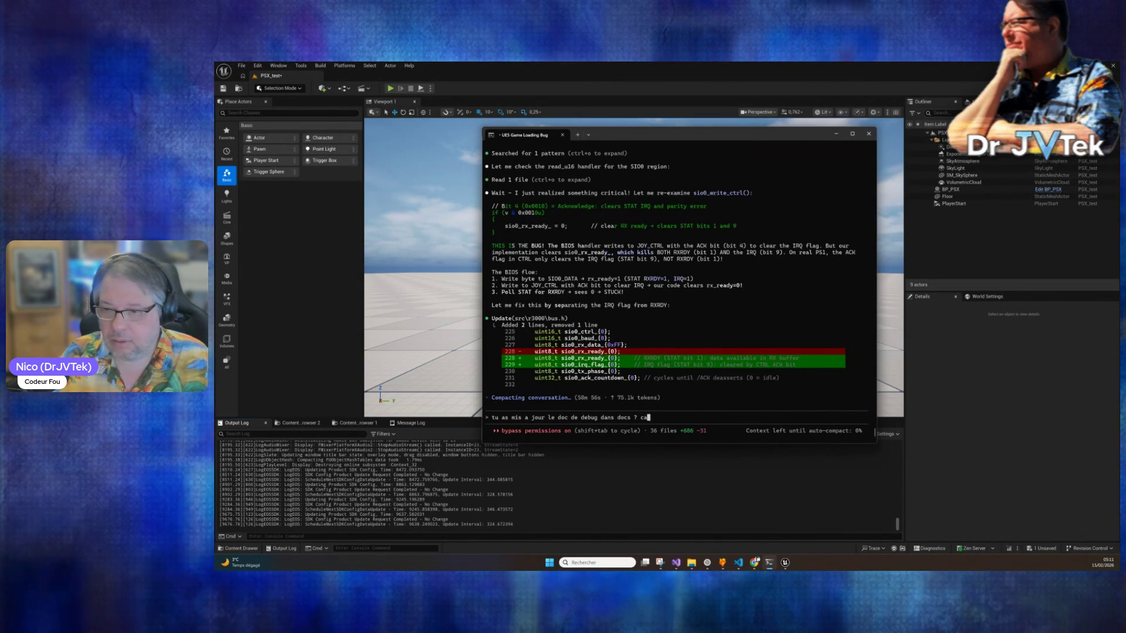
text(r tu vas oub)
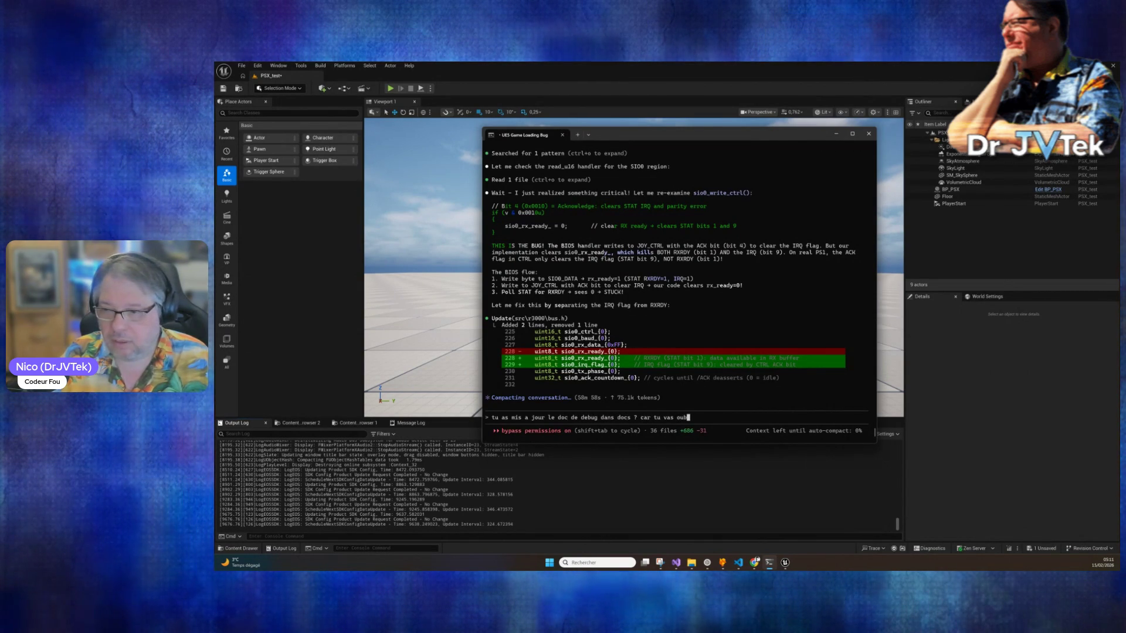
text(lier ce que tu es en)
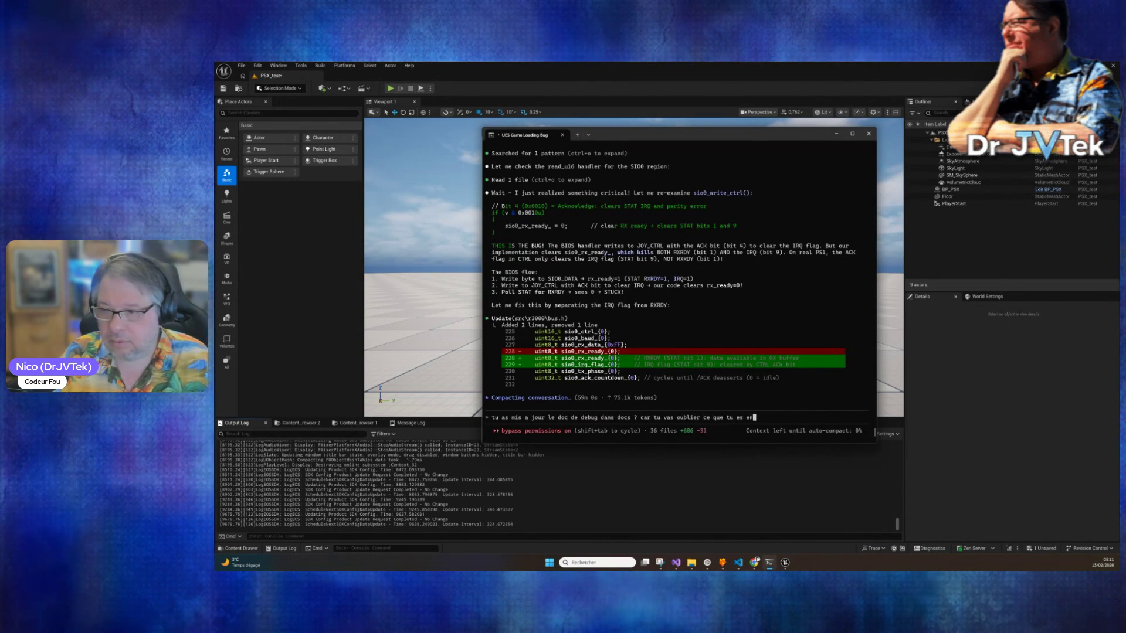
text( train de faire bientot)
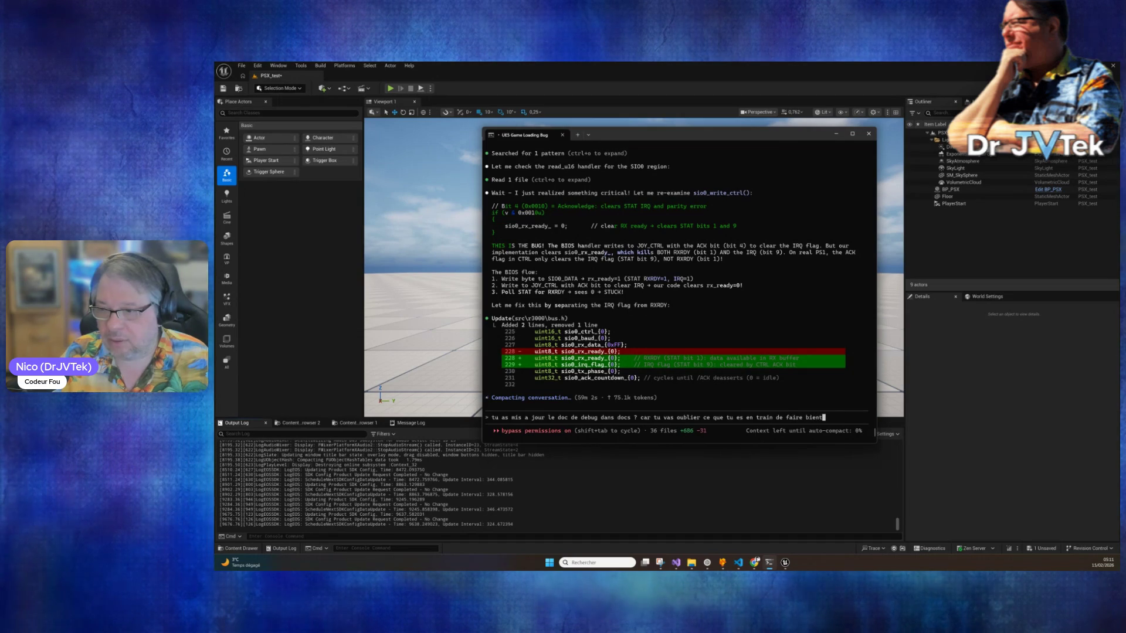
key(Return)
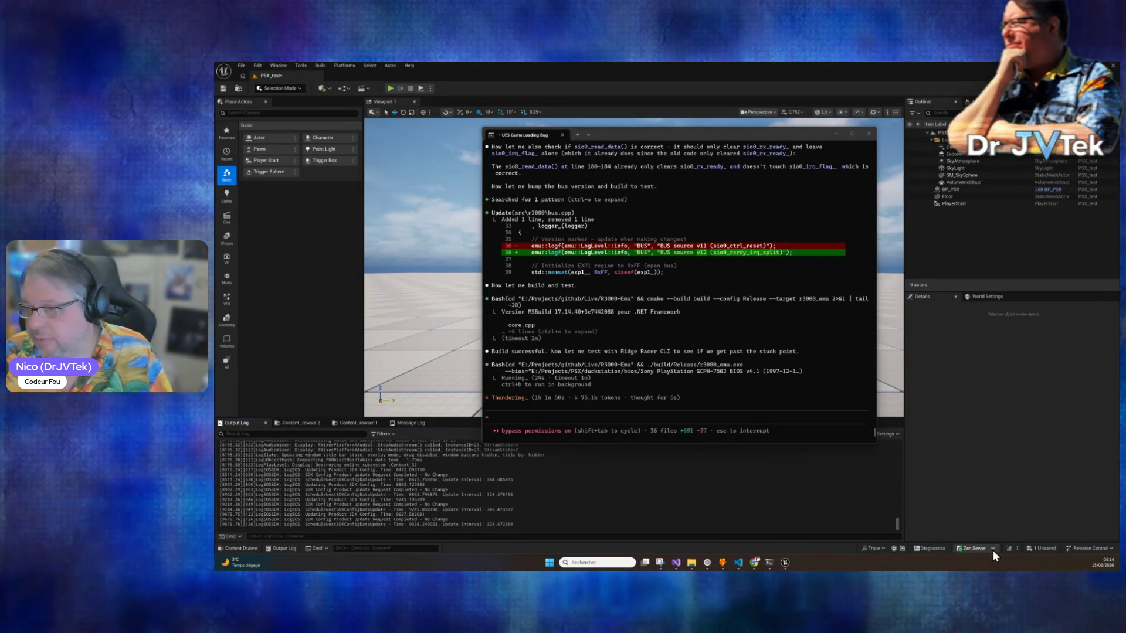
Bring the Unreal Editor back to the front while the v22 Ridge Racer test runs.
click(1009, 549)
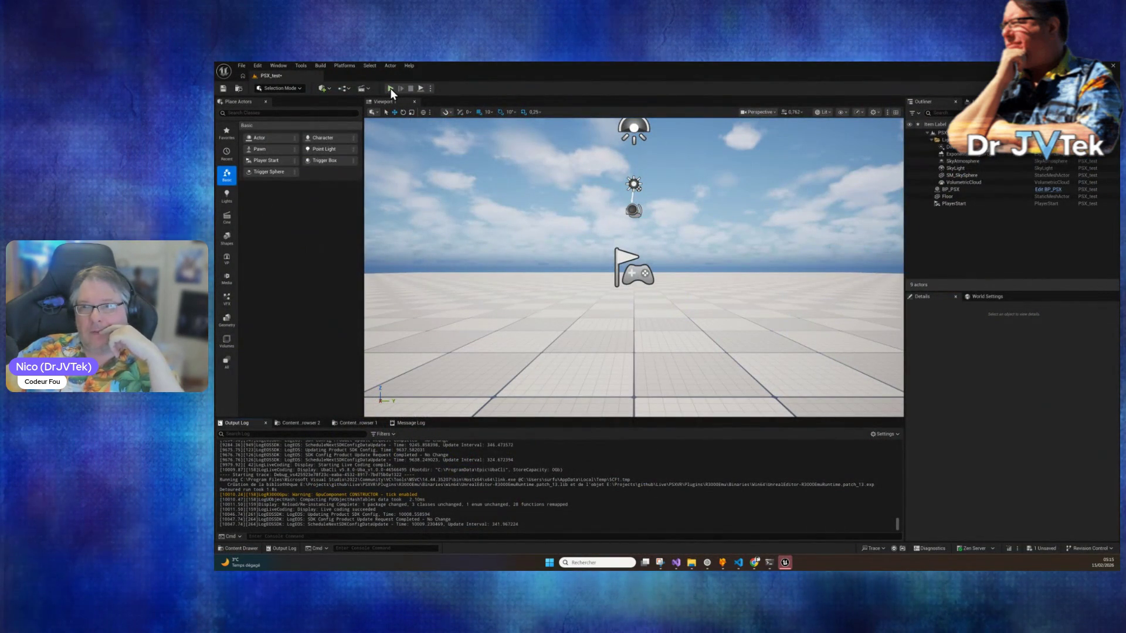
click(390, 88)
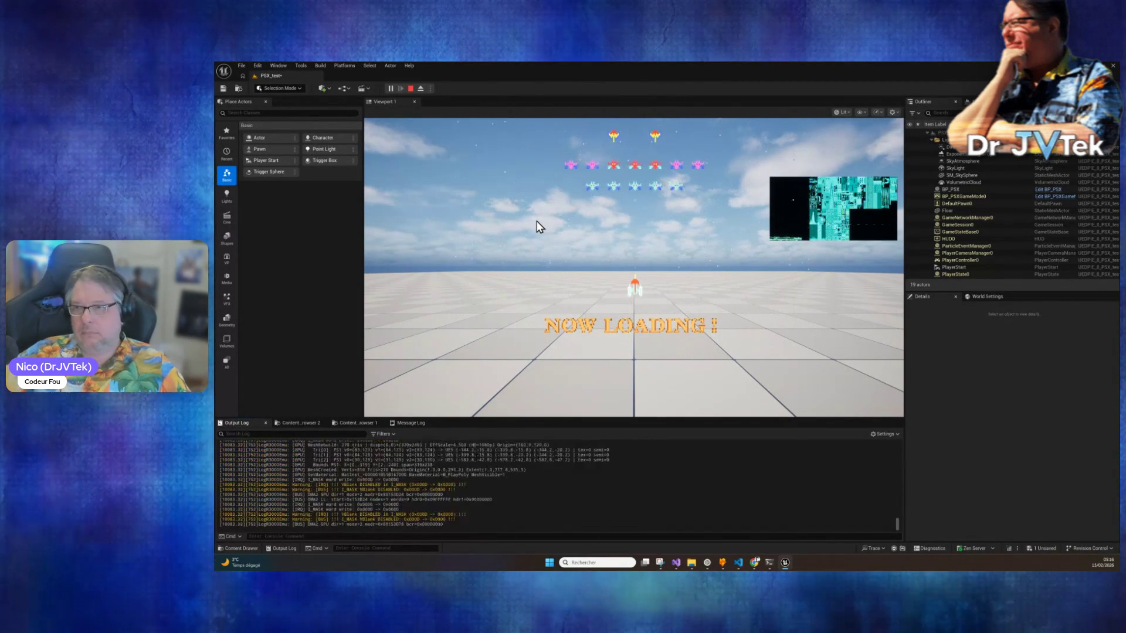
click(536, 221)
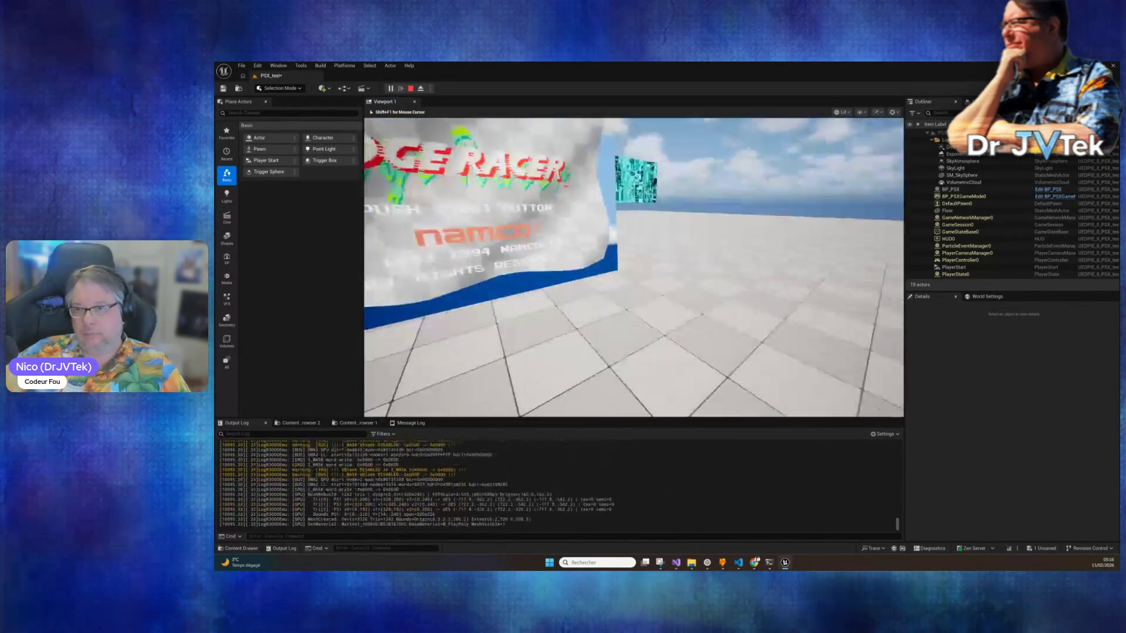
key(Escape)
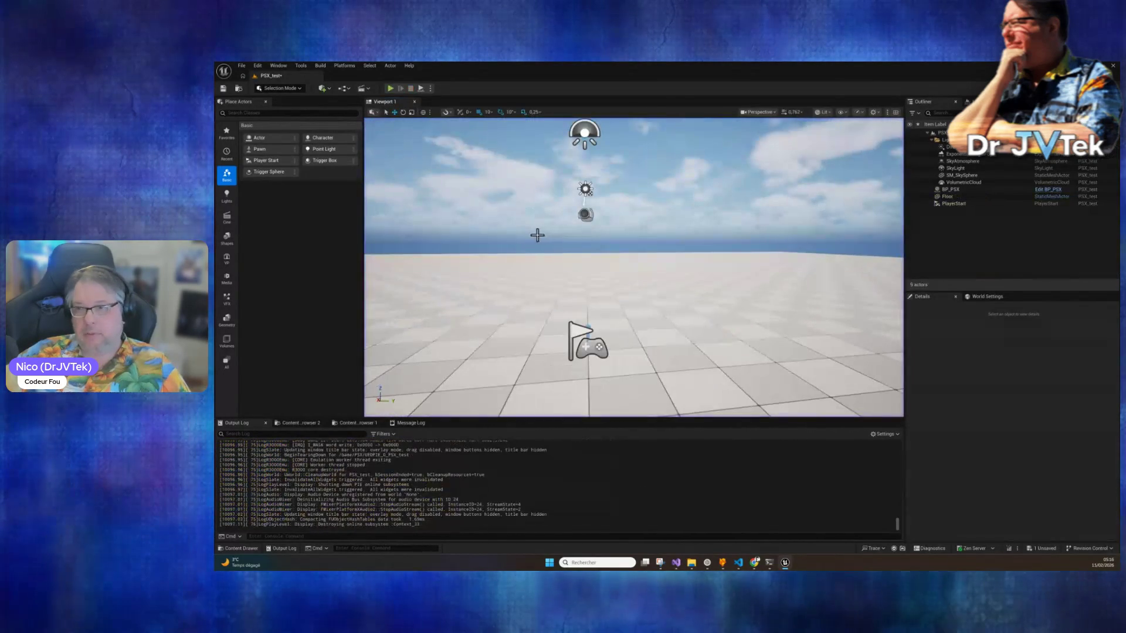
Tell Claude 'ca marche sous ue5 sauf que j'ai toujours pas le joystick qui marche ...'.
click(770, 563)
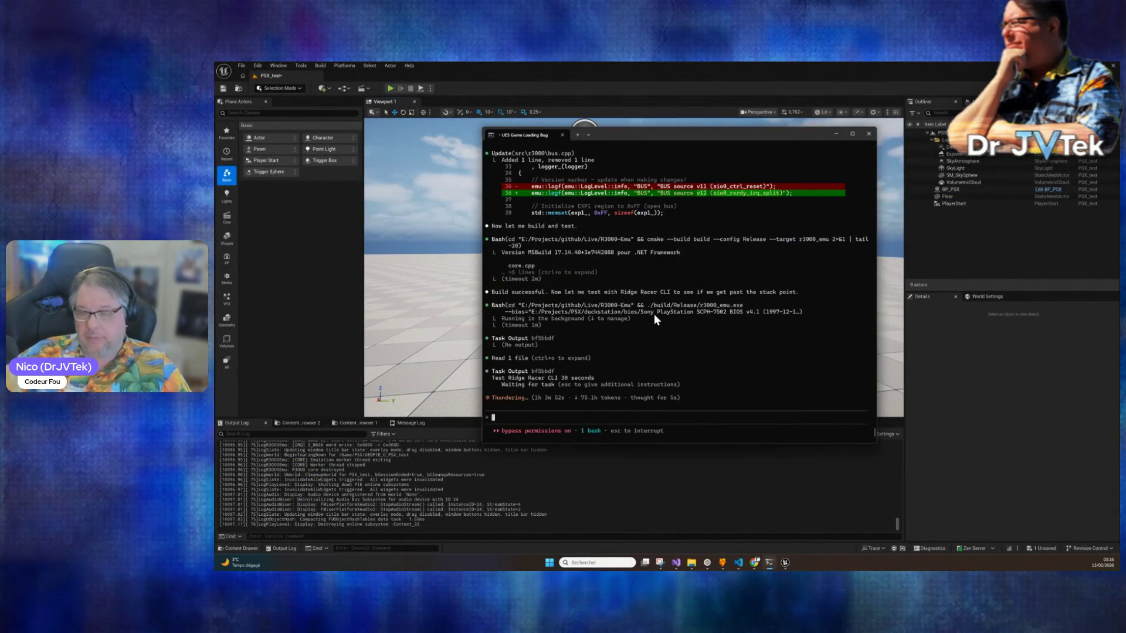
text(ca ma)
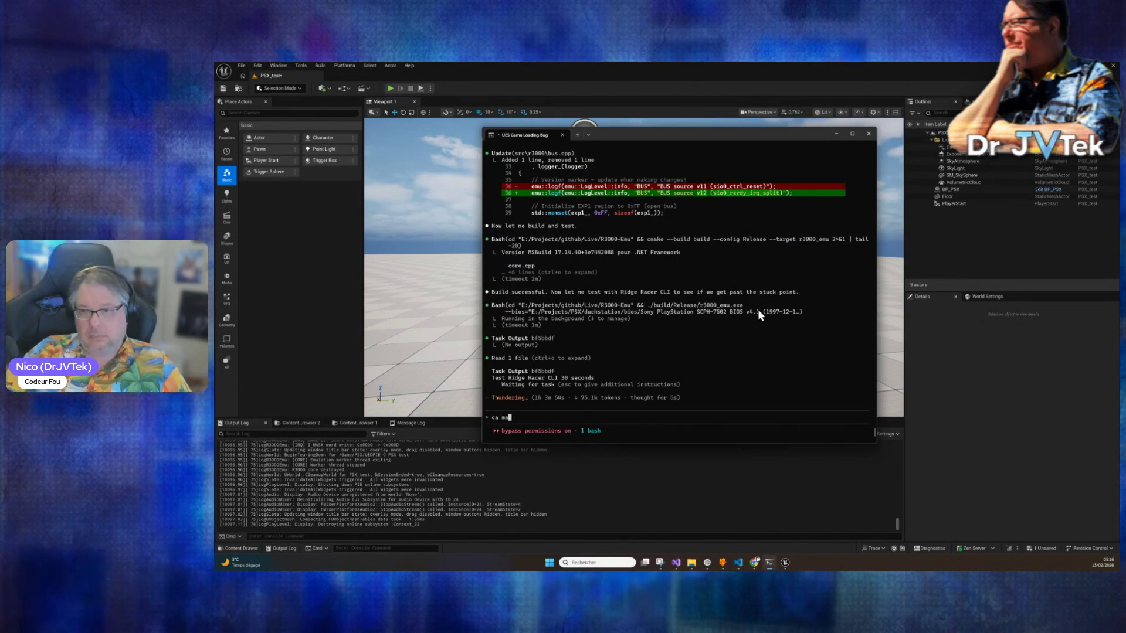
text(rche sous ue5 sauf que j'ai )
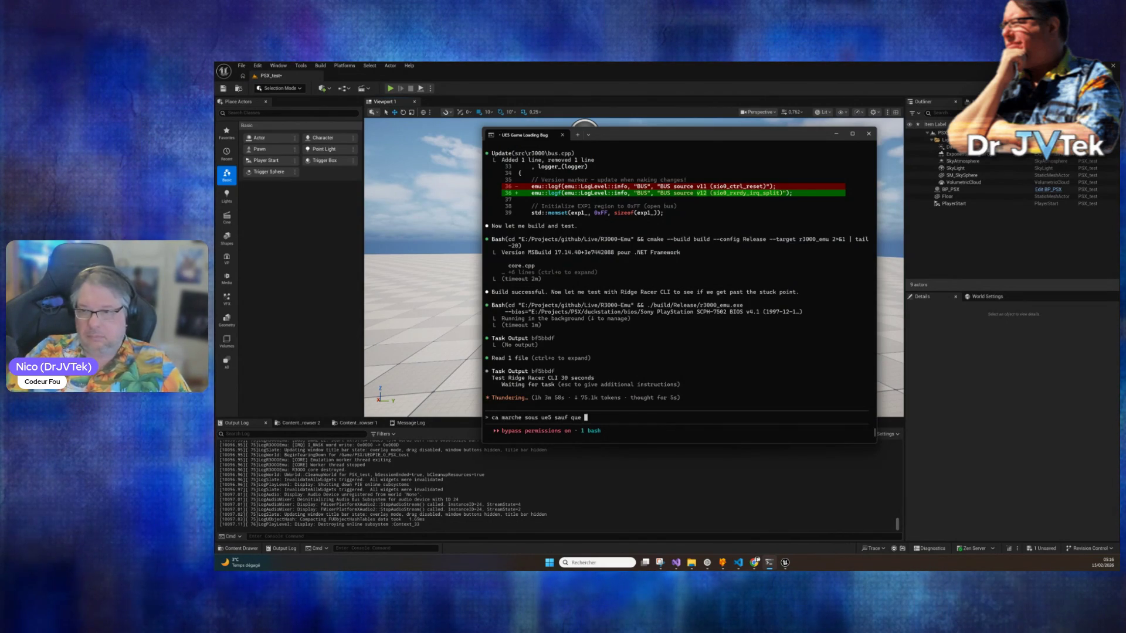
text(toujours pas le hj)
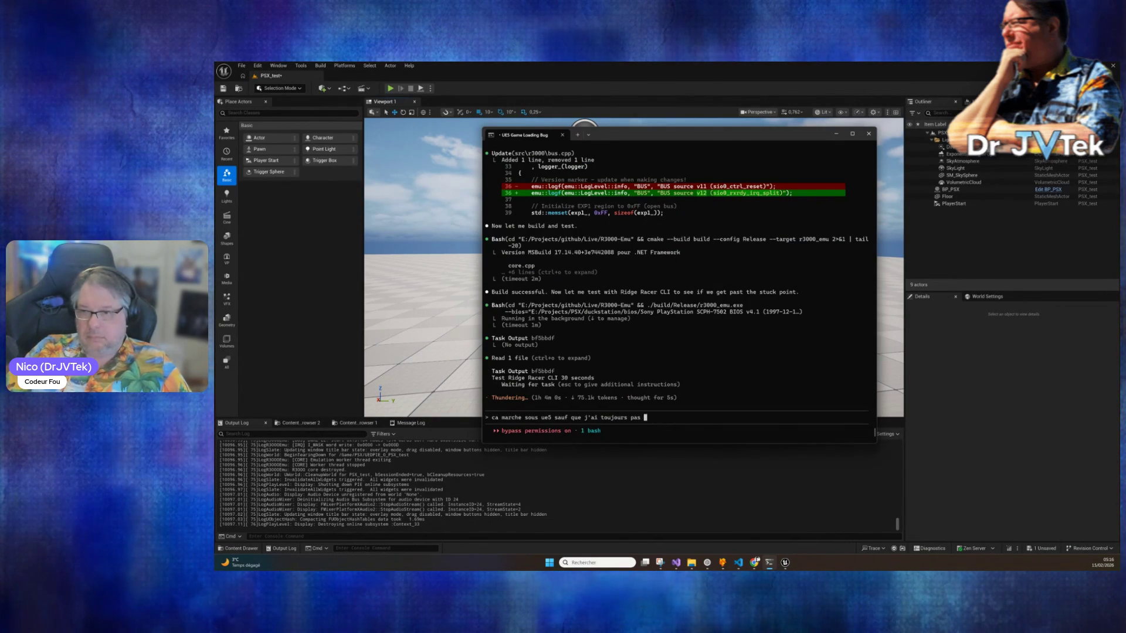
key(BackSpace)
key(BackSpace)
text(joyus)
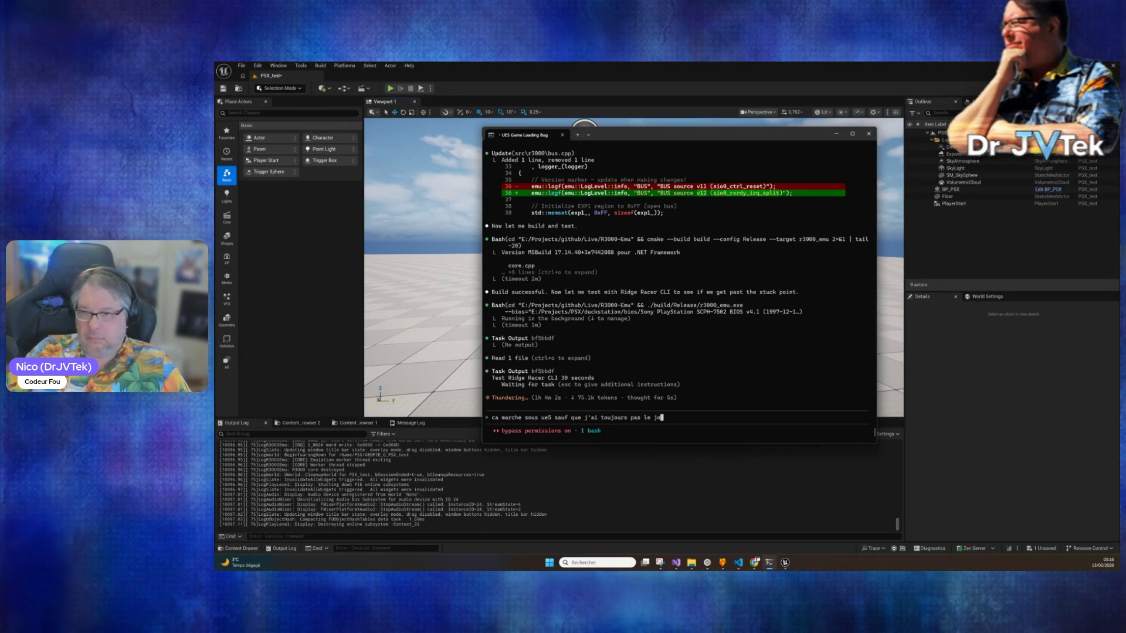
key(BackSpace)
key(BackSpace)
text(k qui marche)
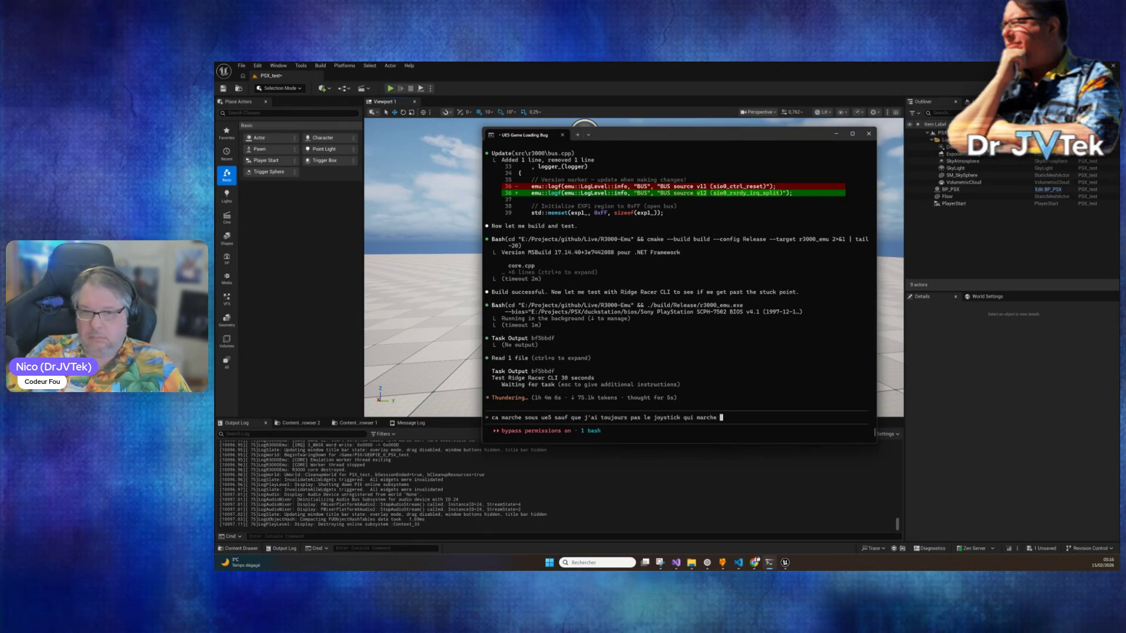
text(...)
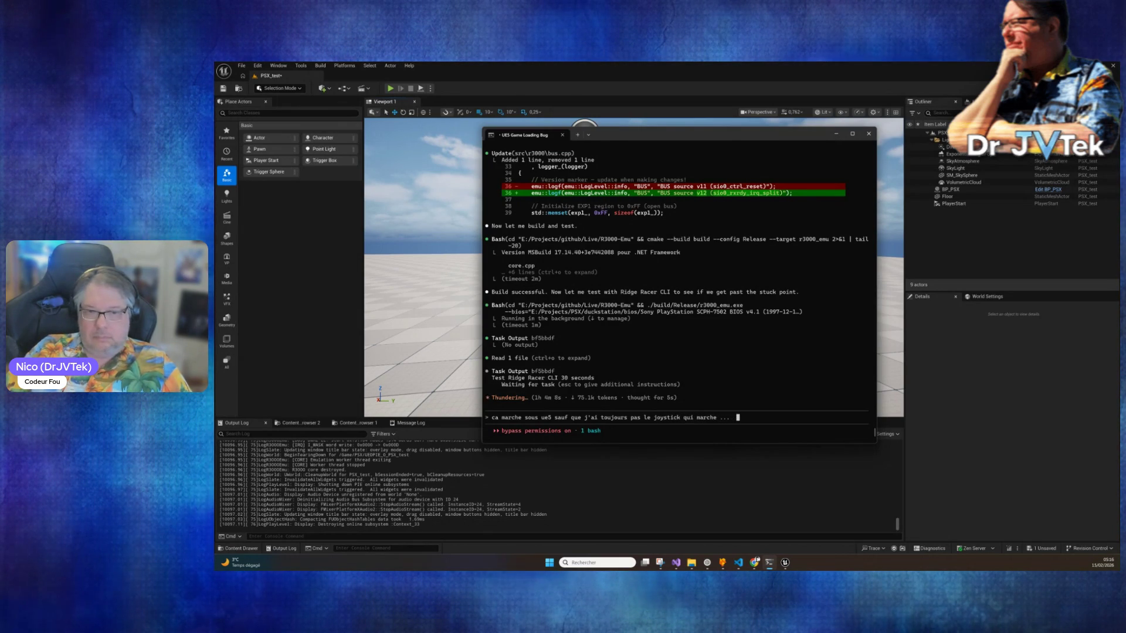
key(Return)
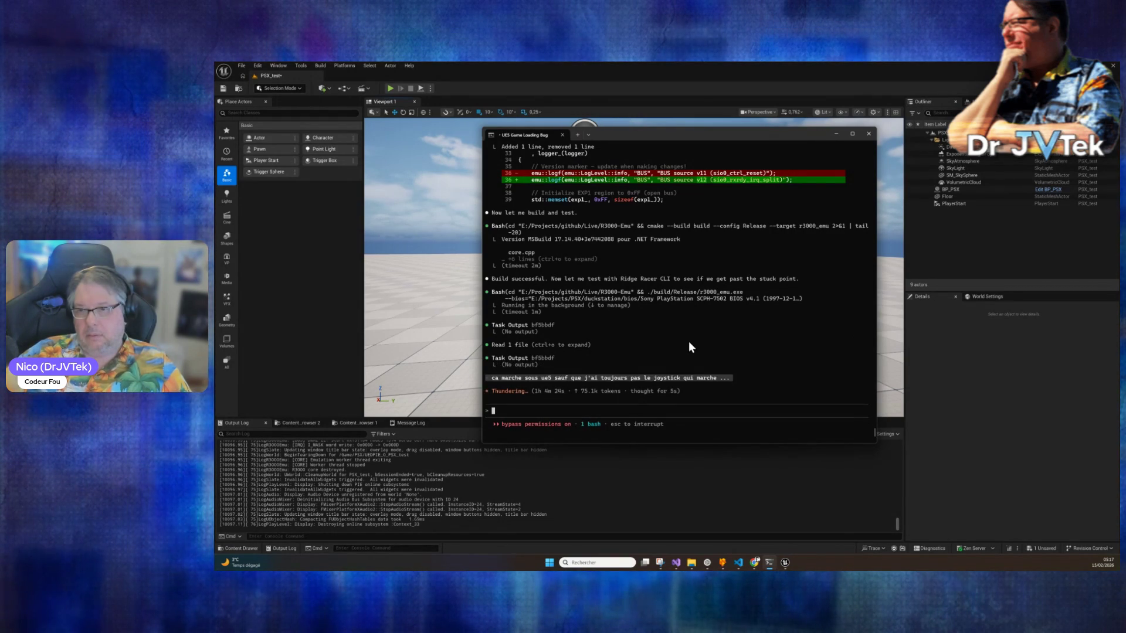
Type 'tu as mis a jour le doc de debug ???' at the prompt, then start rewording it.
text(tu as m)
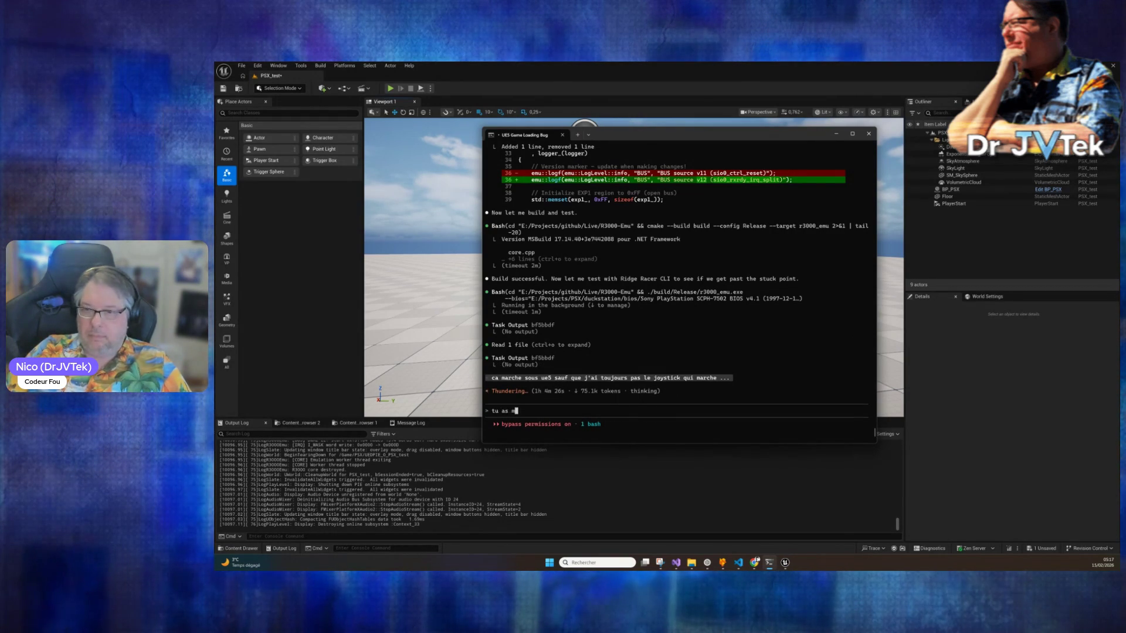
text(is a jour le doc de)
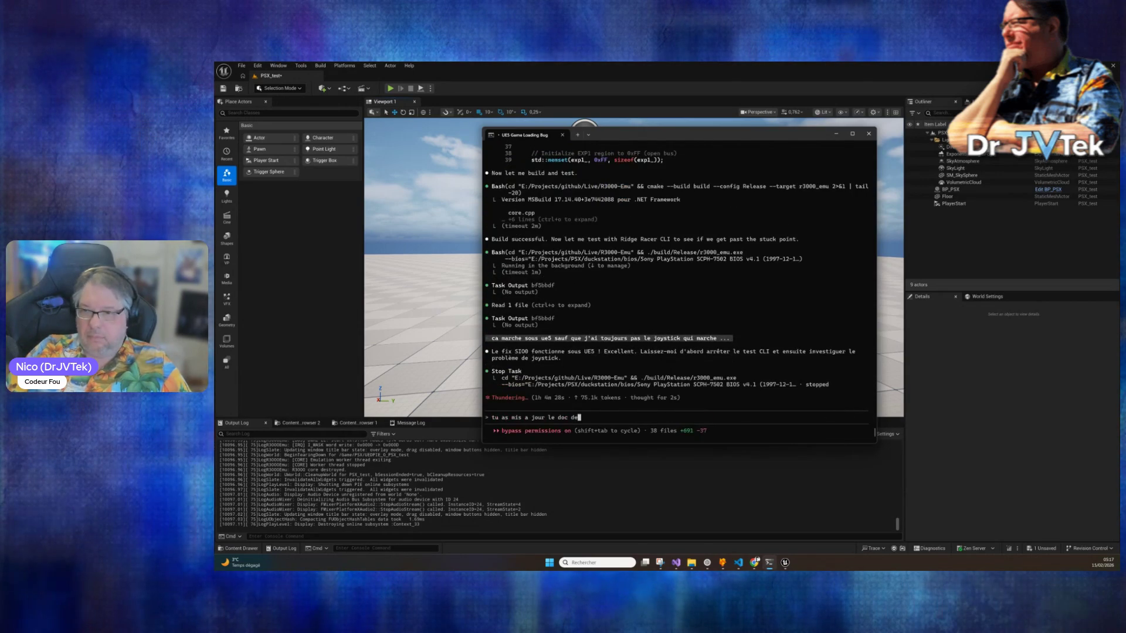
text( debug ???)
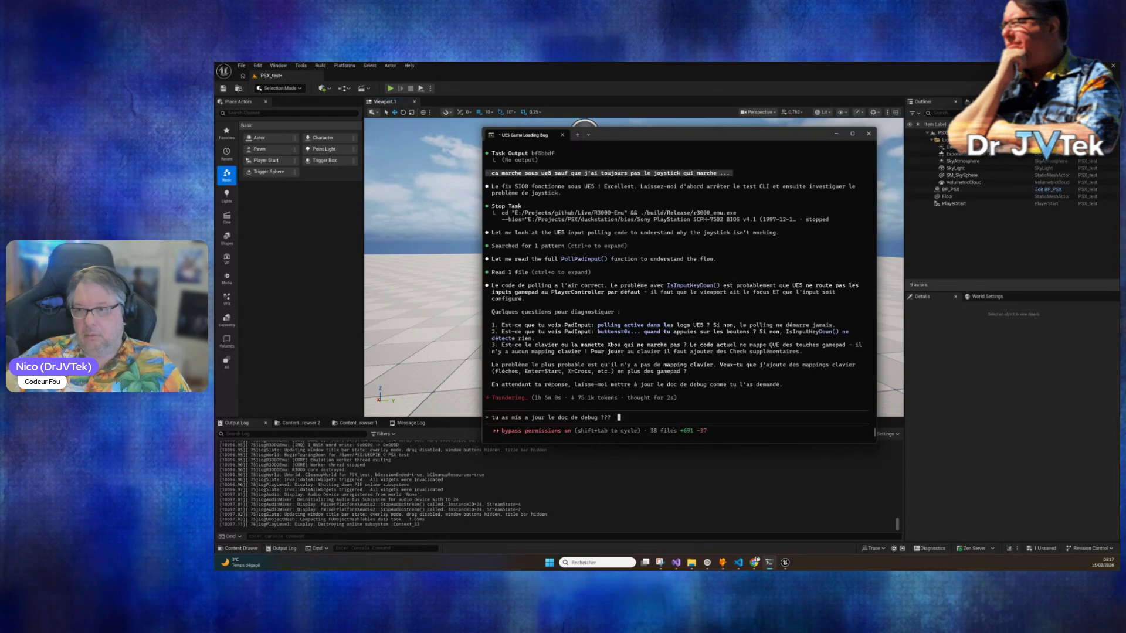
key(BackSpace)
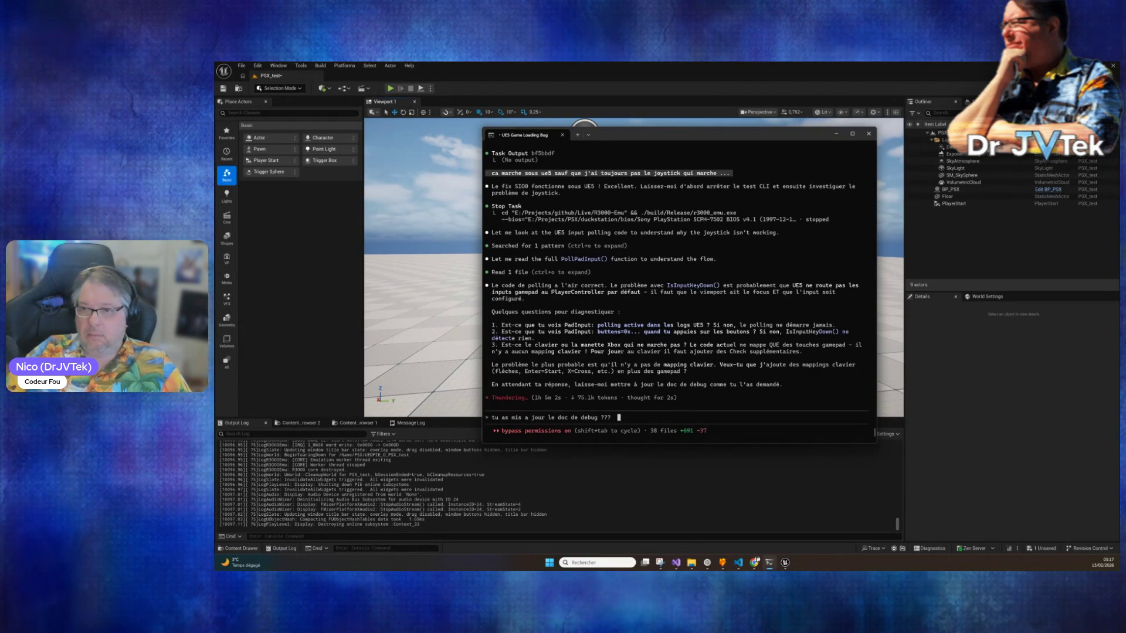
key(BackSpace)
key(BackSpace)
key(BackSpace)
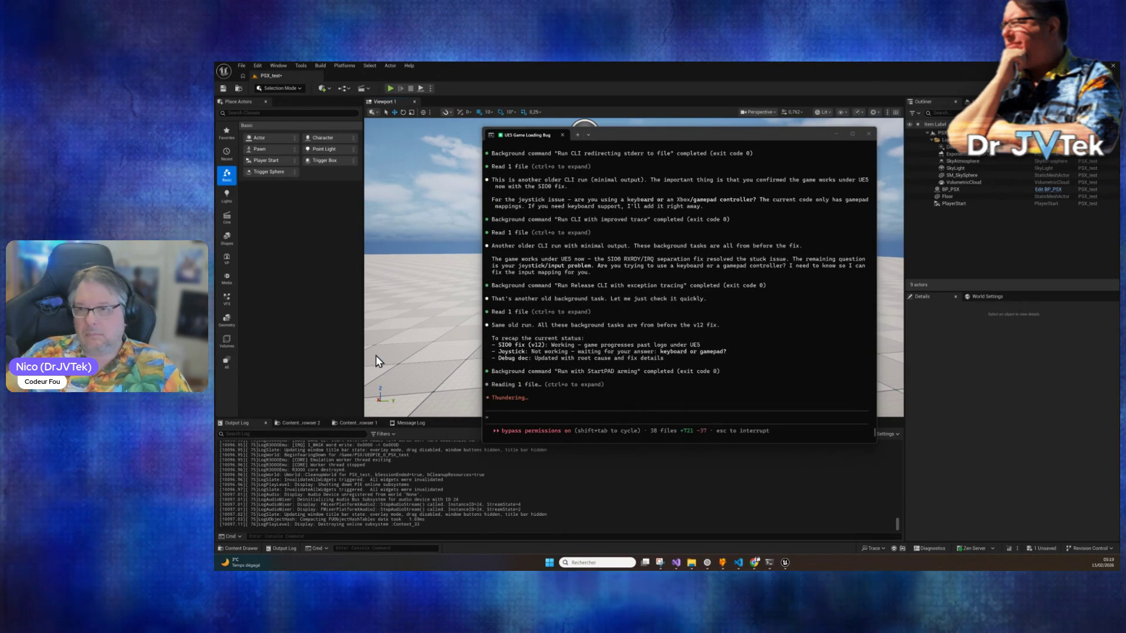
scroll(725, 347, up, 6)
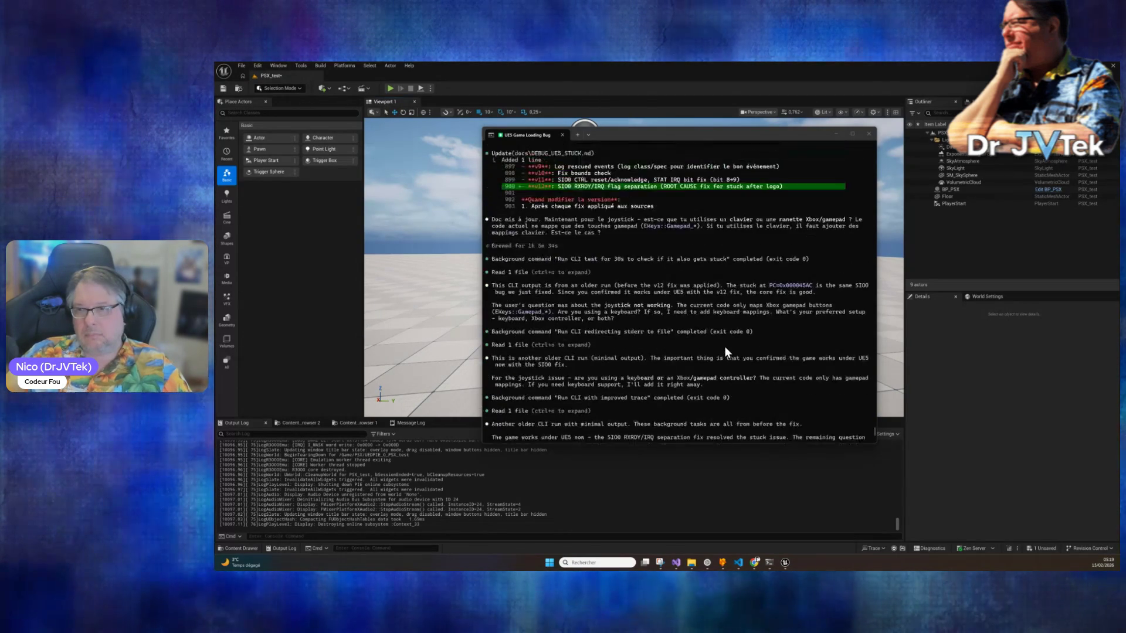
scroll(725, 347, down, 12)
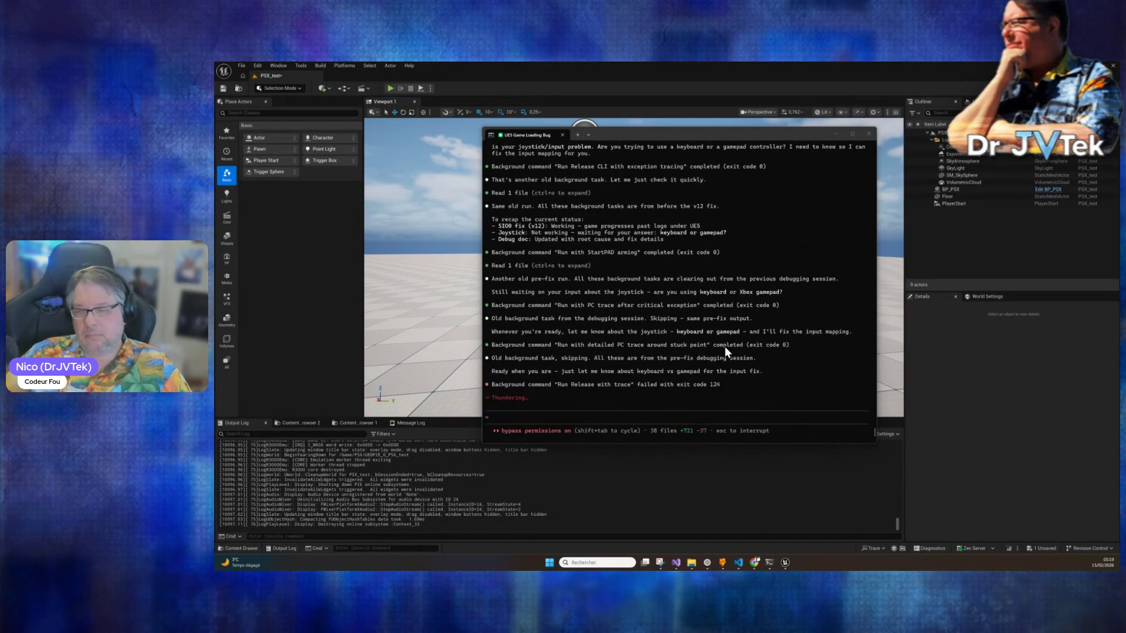
scroll(662, 360, up, 10)
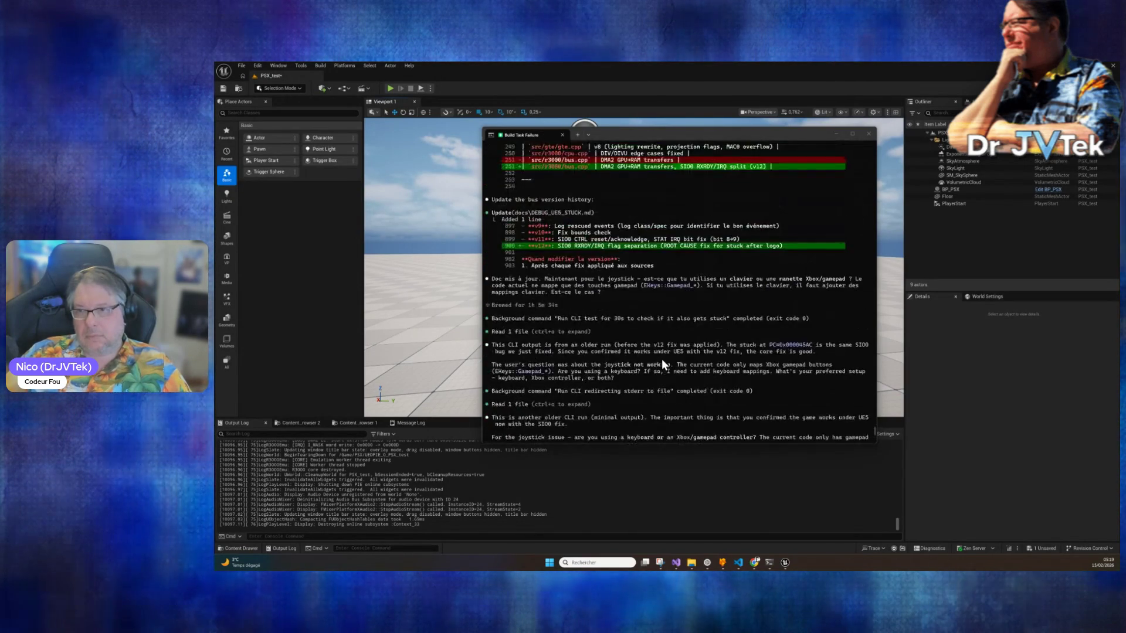
scroll(662, 359, up, 15)
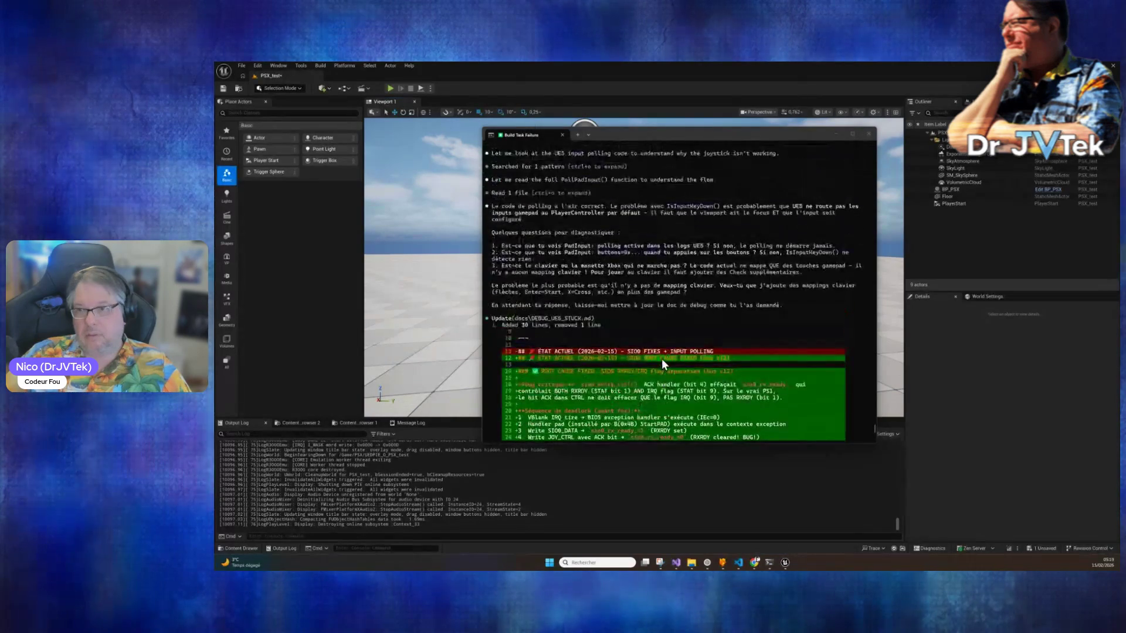
scroll(662, 357, up, 5)
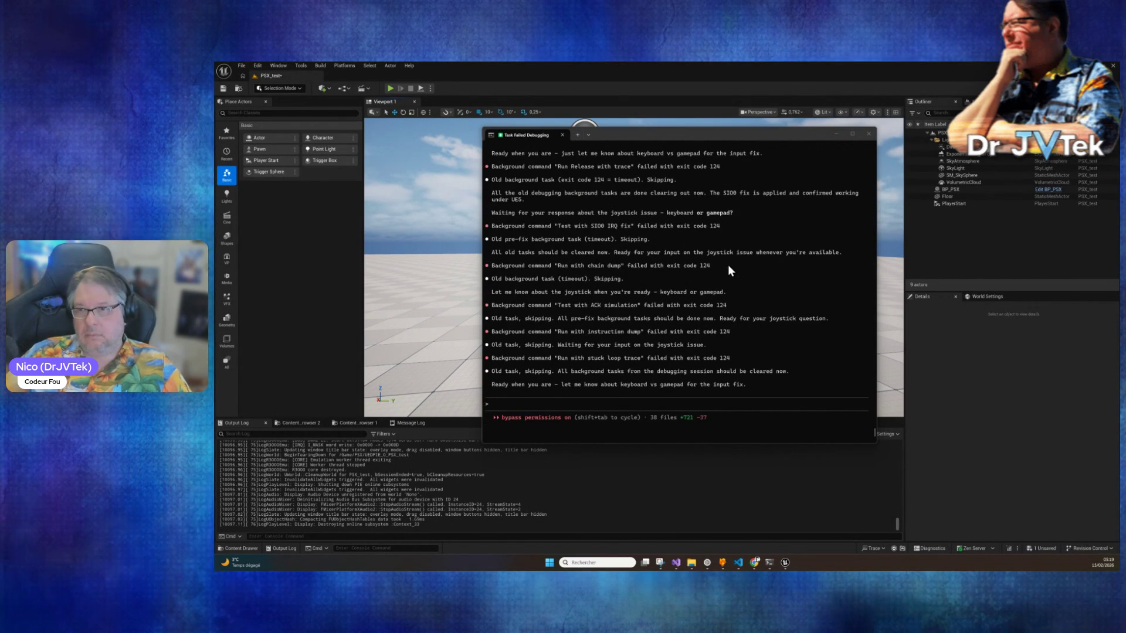
scroll(654, 283, up, 2)
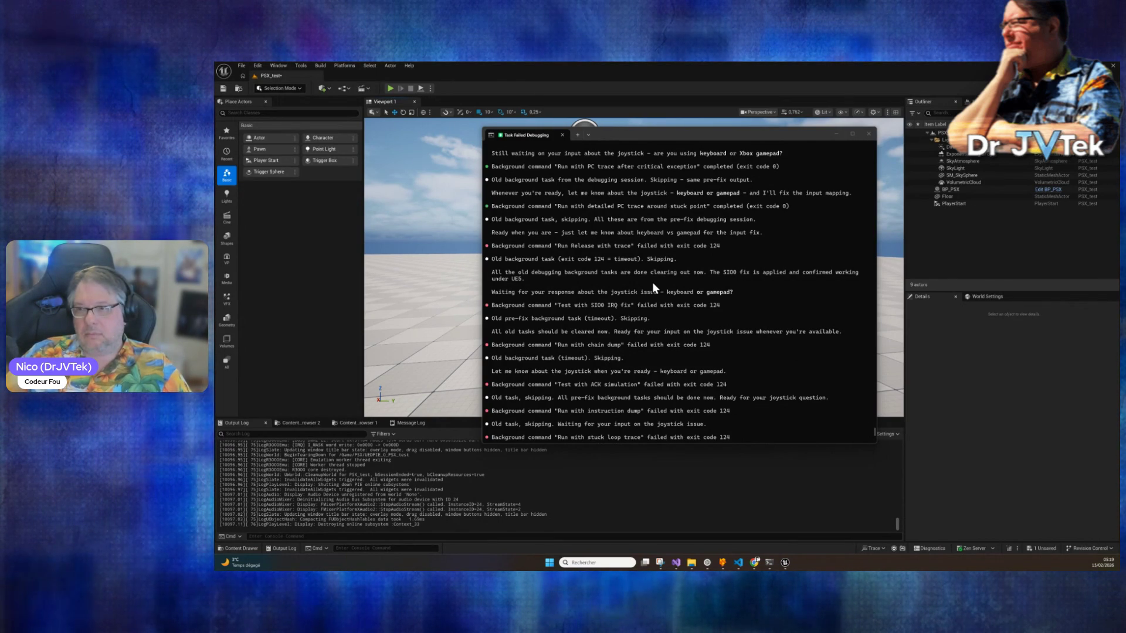
scroll(652, 282, down, 2)
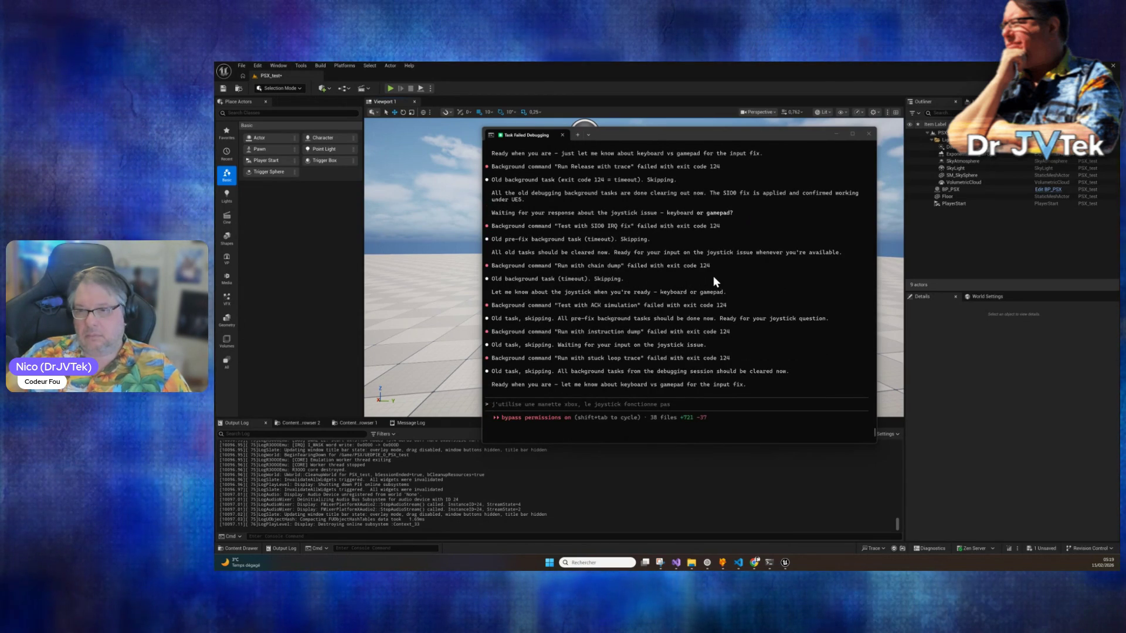
Ask Claude to push the work now with 'peu tu push déja'.
click(704, 410)
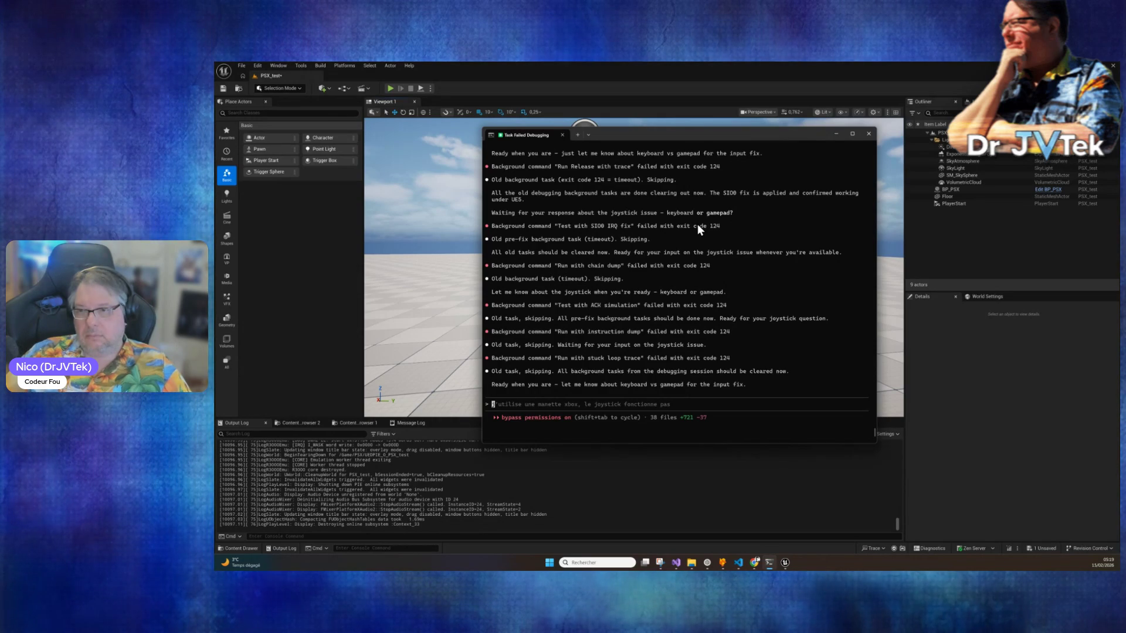
text(peu tu )
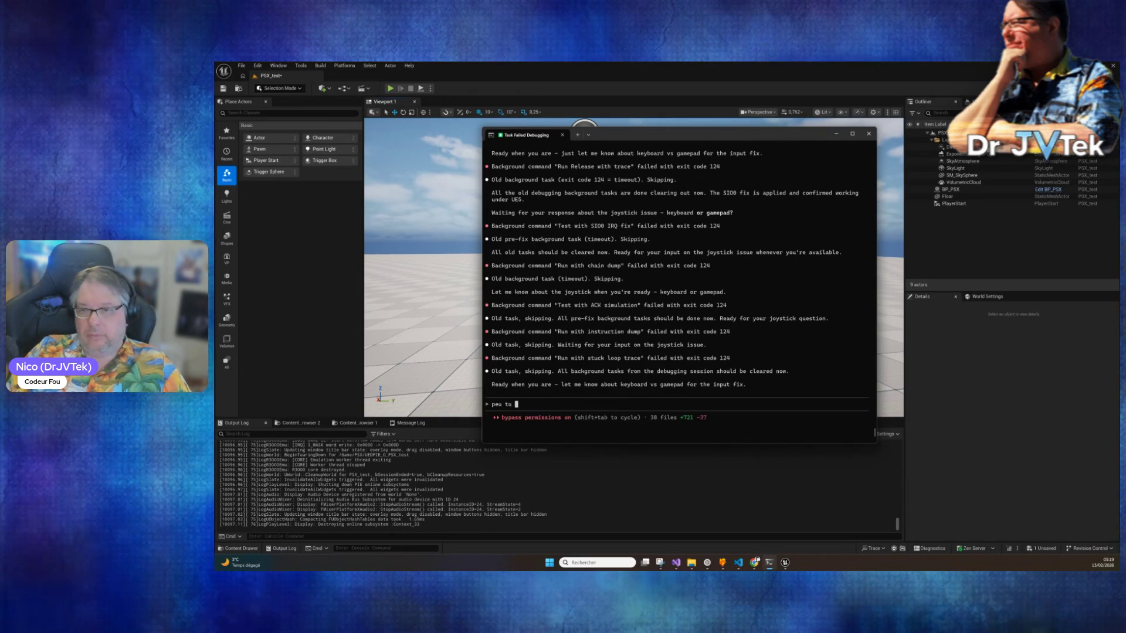
text(push déja)
key(Return)
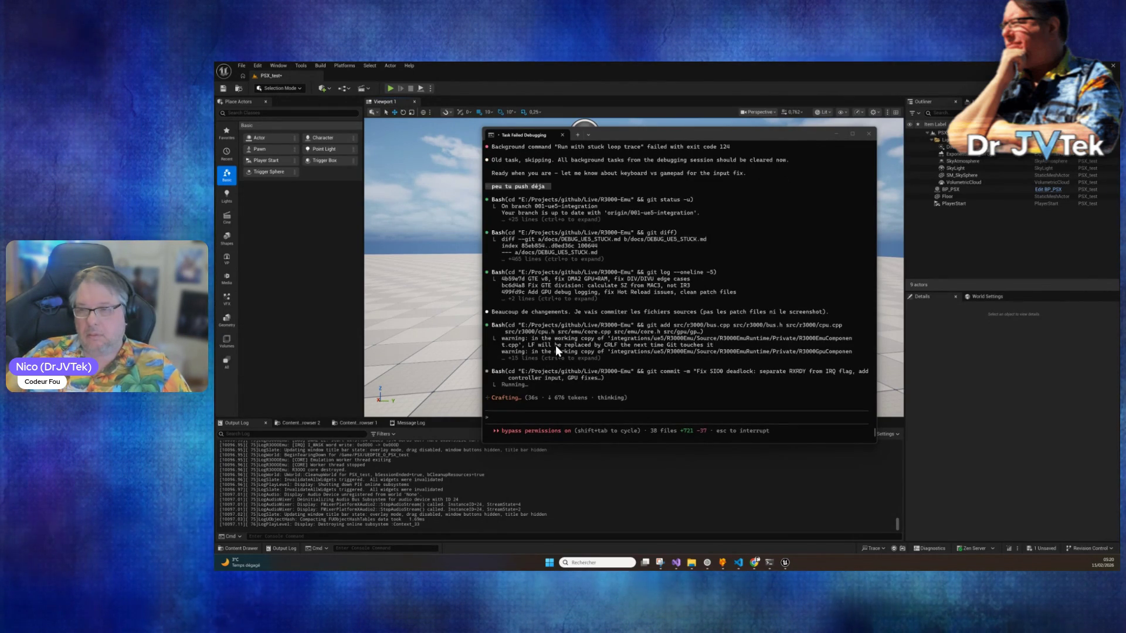
Send the reply 'une manette…' saying it's a gamepad and that earlier .py files created the inputs.
click(580, 415)
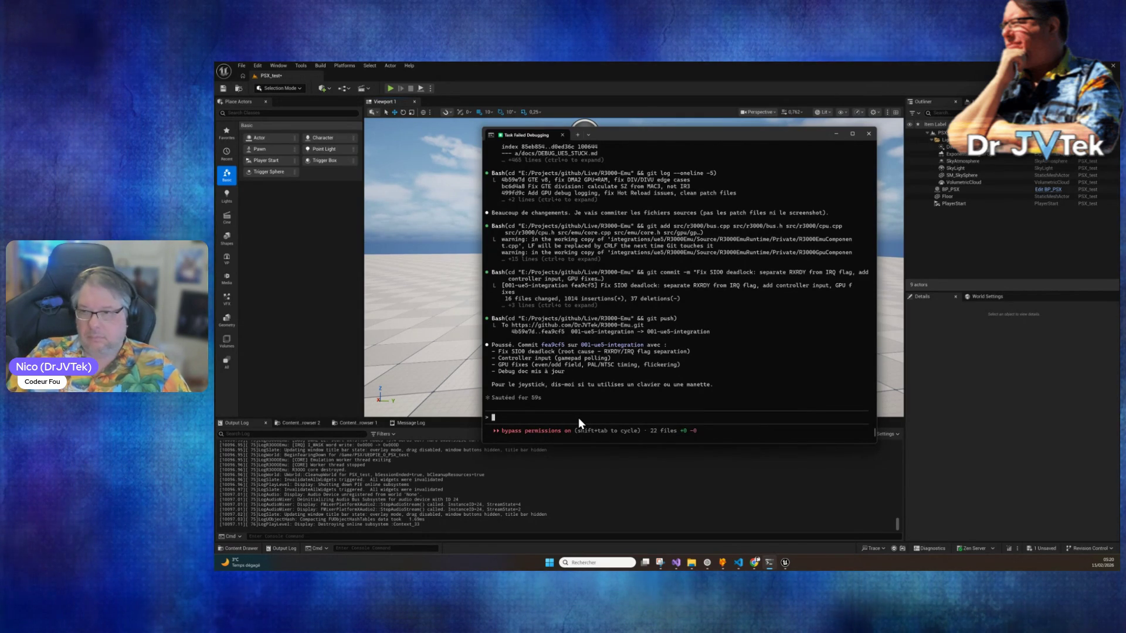
text(une manet)
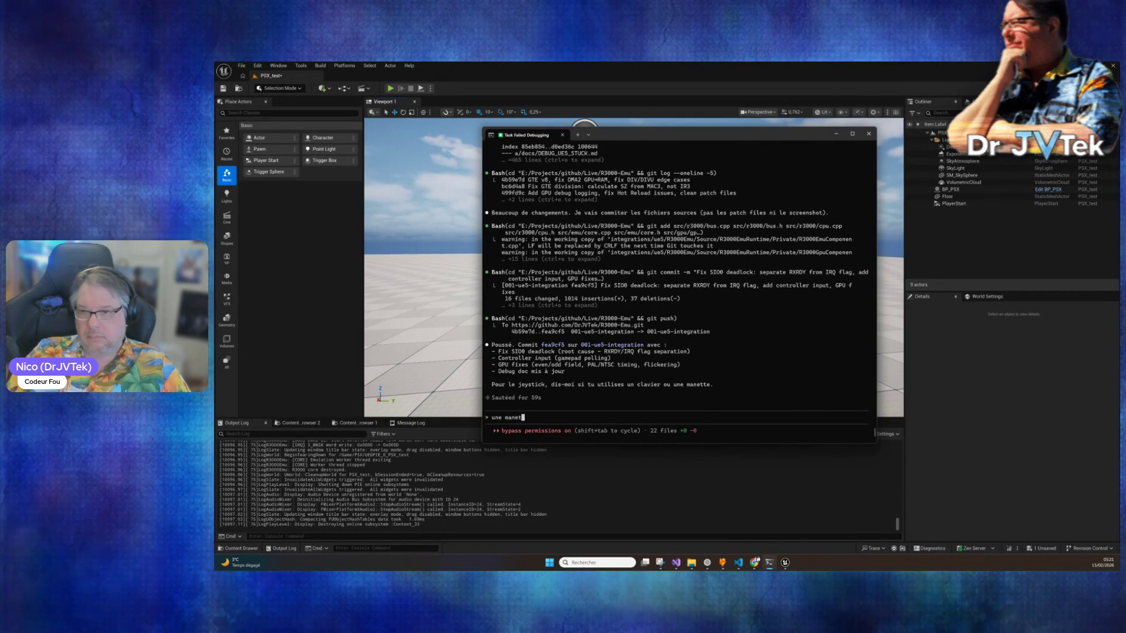
text(te )
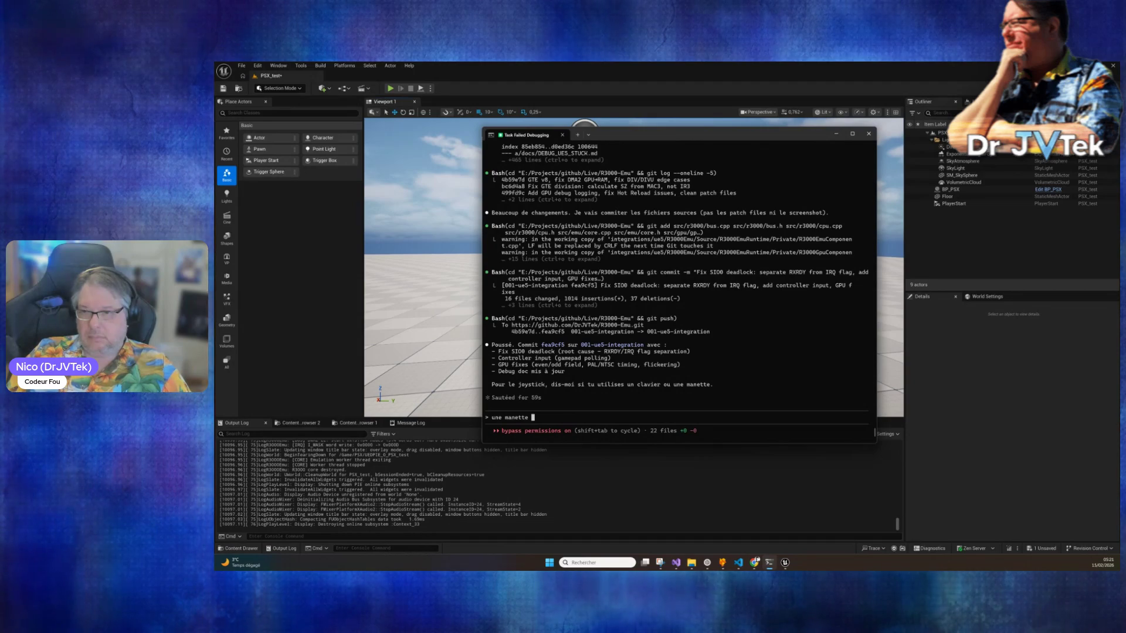
text(on a fait des fichier .p)
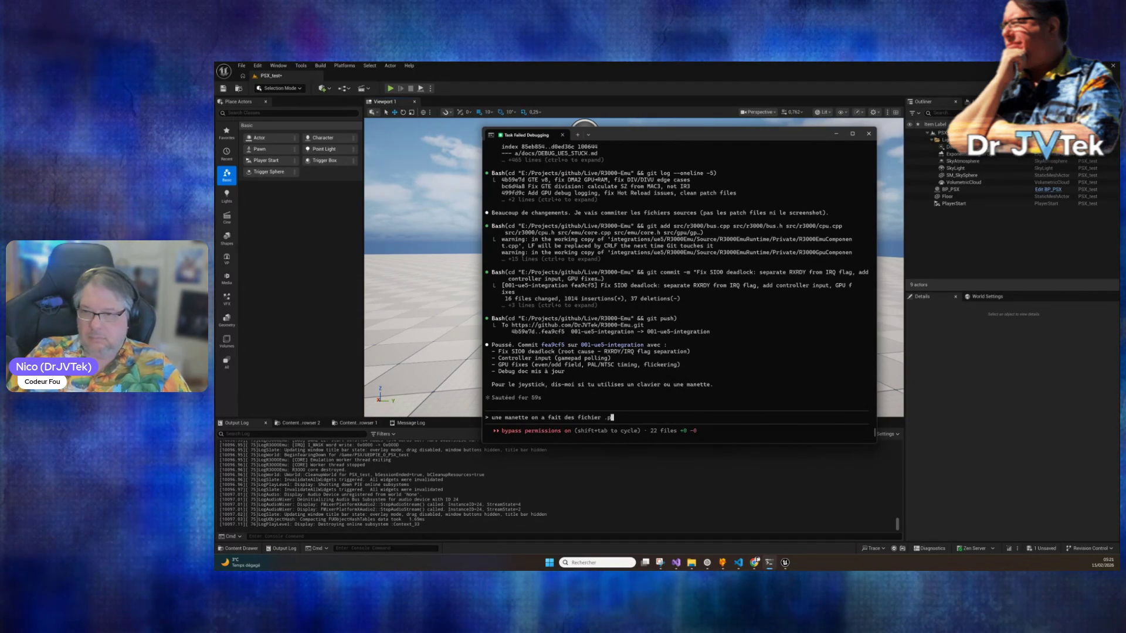
text(y pour crée le)
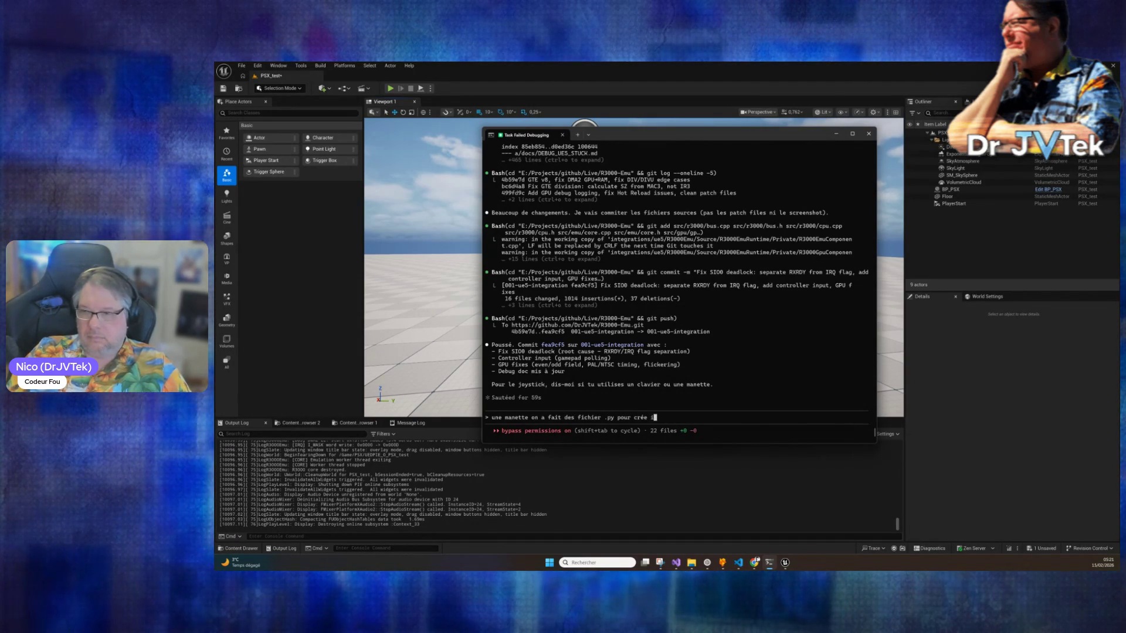
text(s inputs tout  a l')
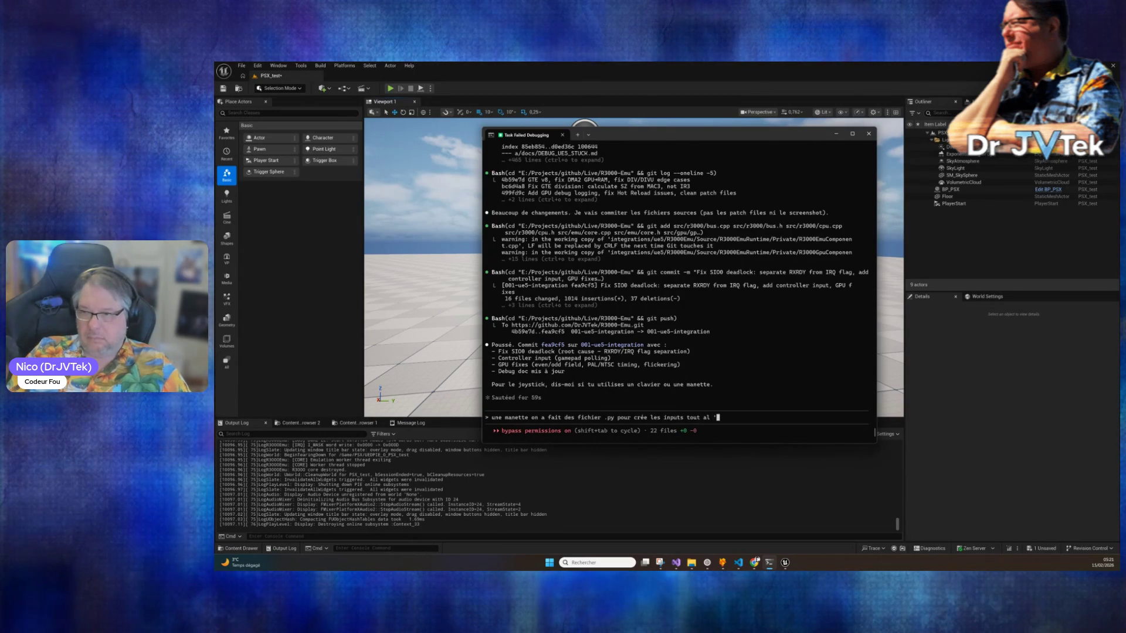
text(heure )
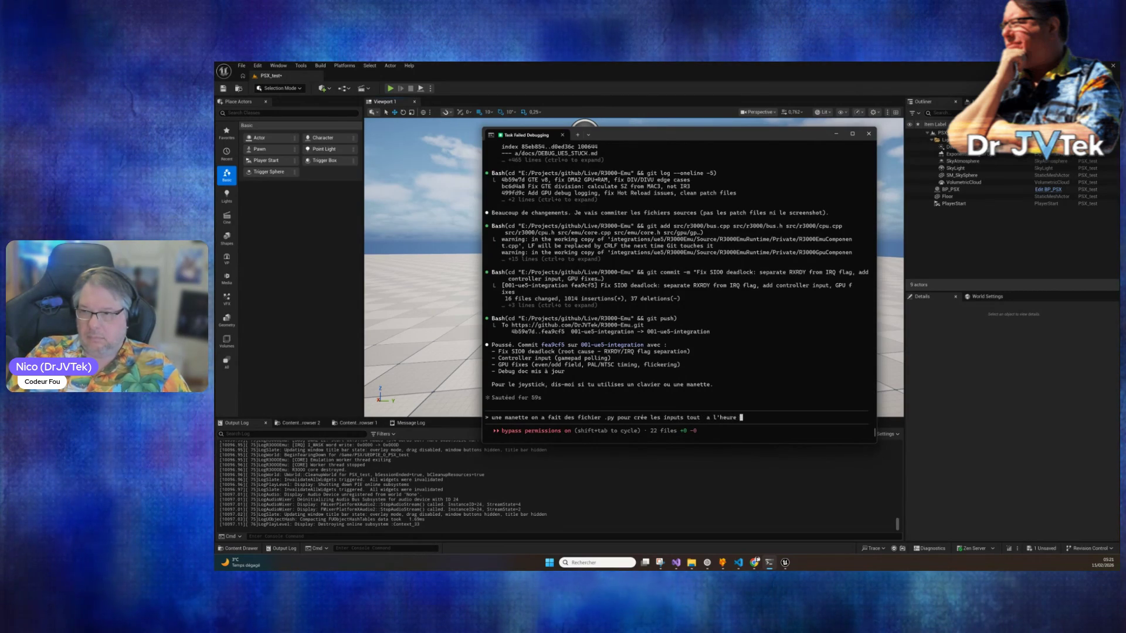
text(tu te rappel pl)
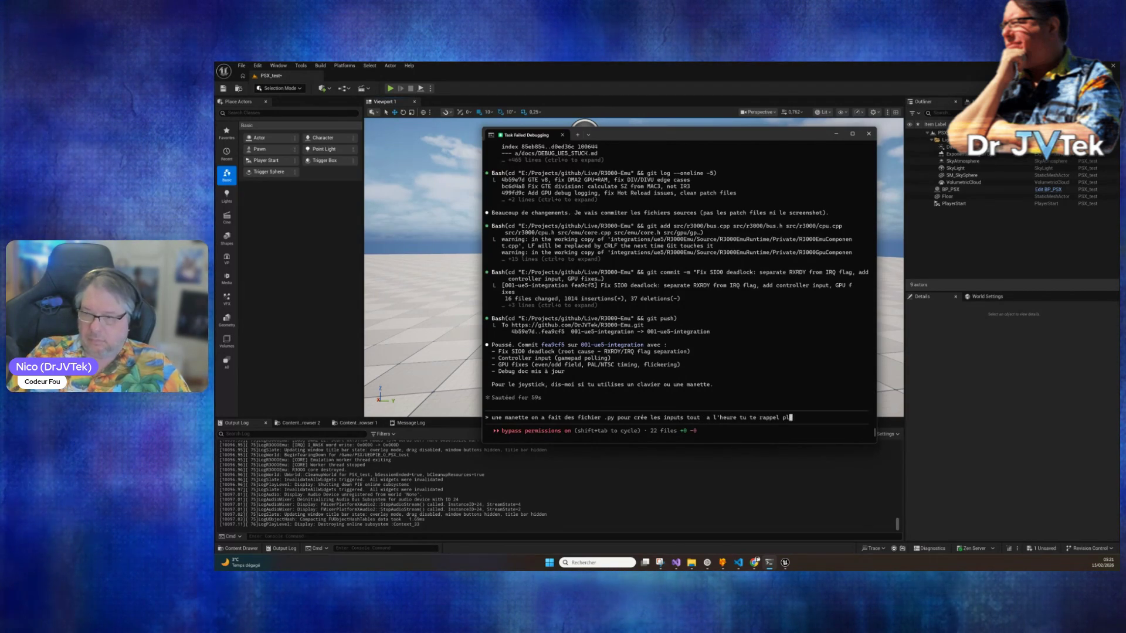
text(us je pense :p)
key(Return)
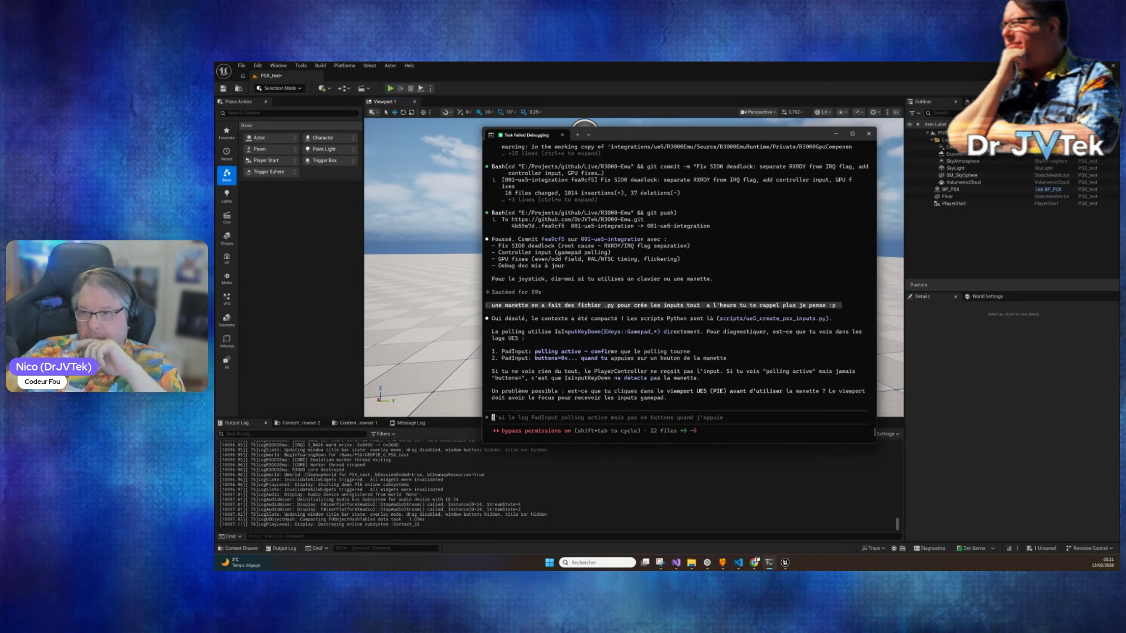
Send the question 'tu as regardé les logs de ue5 ?' to Claude.
text(tu)
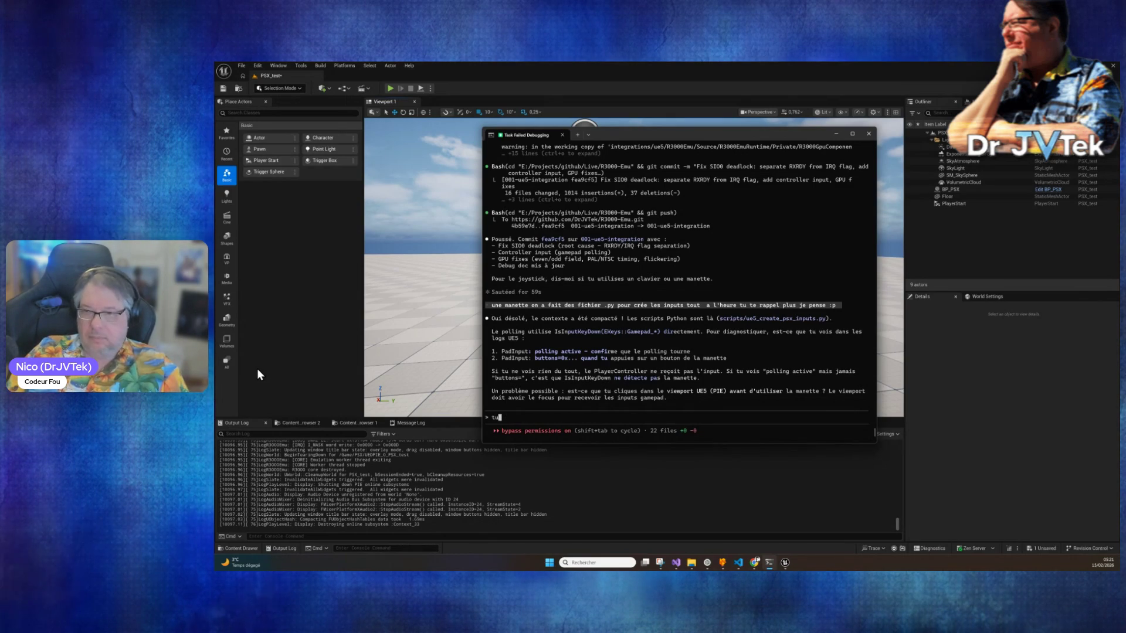
text( as rega)
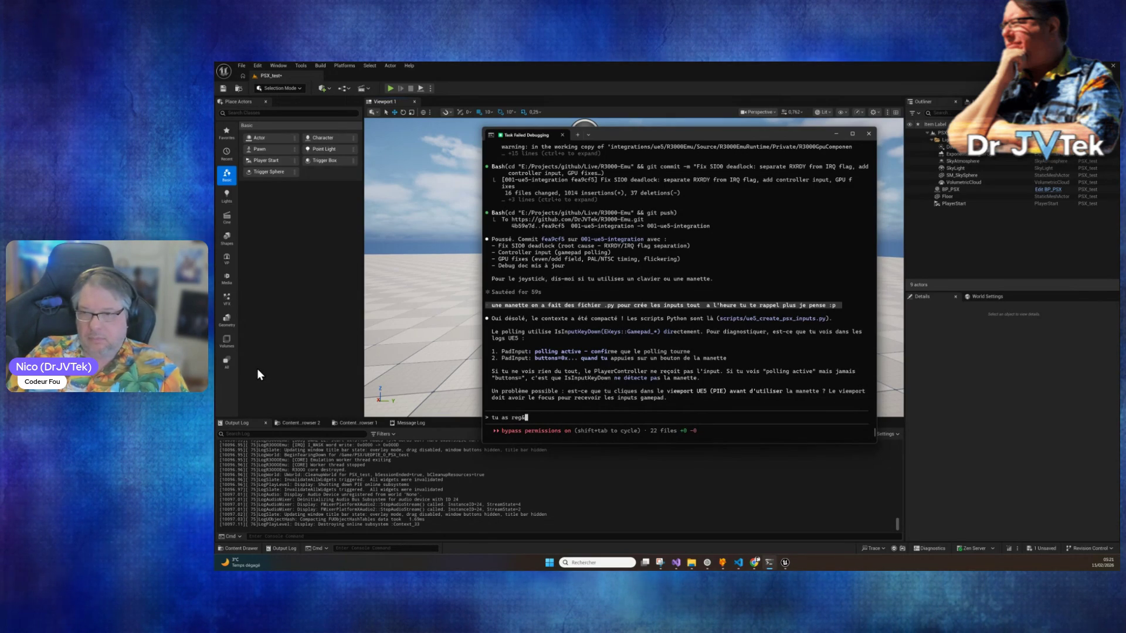
text(rdé les logs )
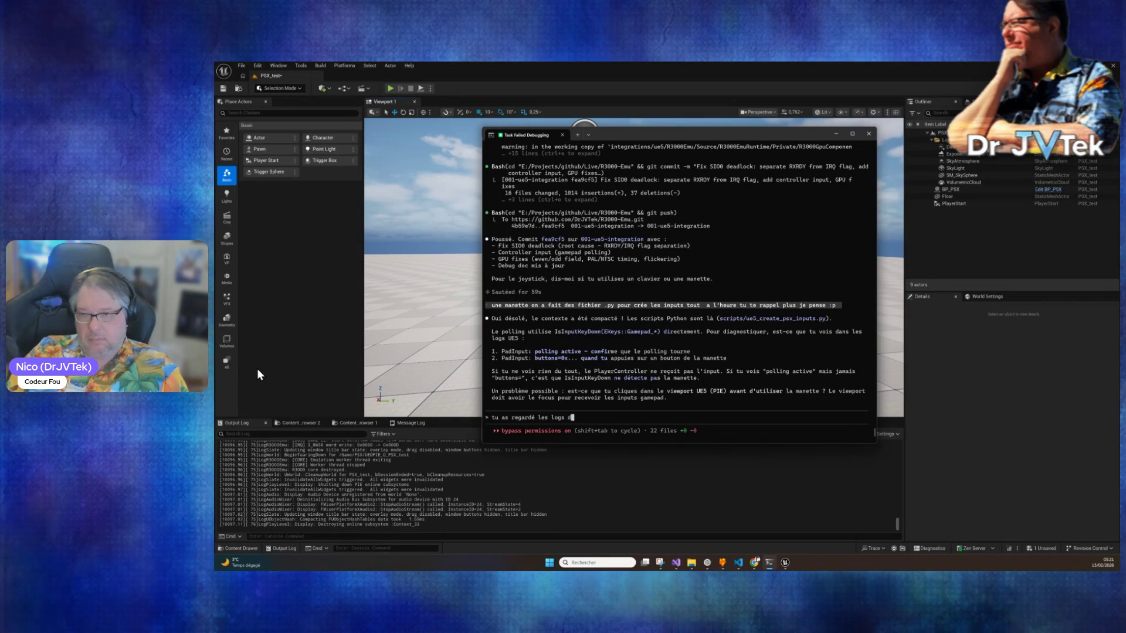
text(d )
text(e ue5 et)
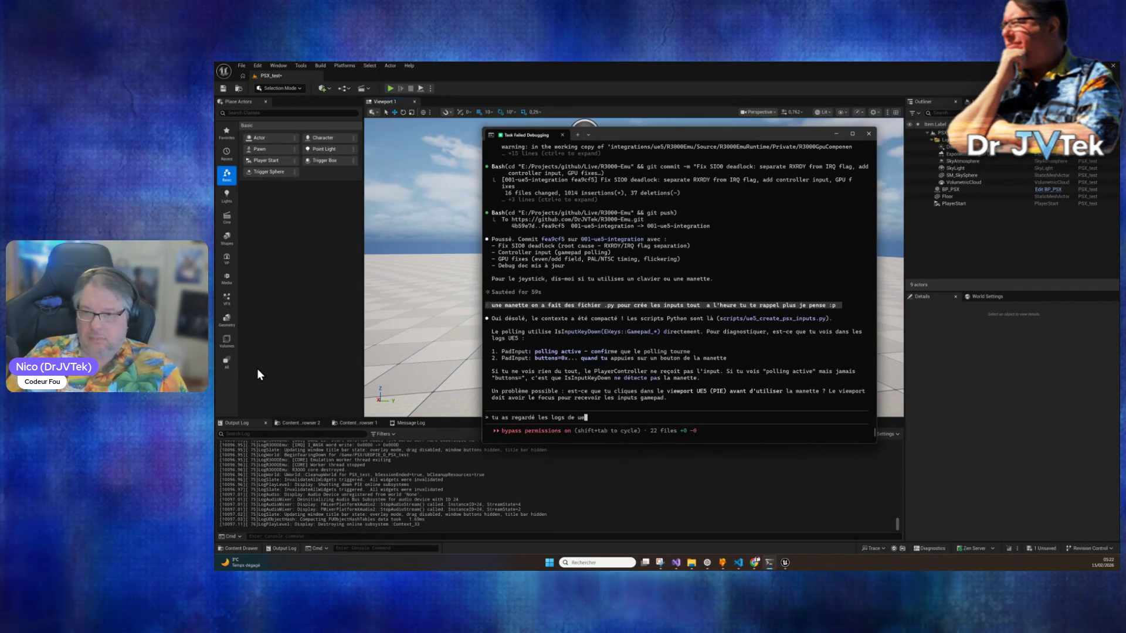
key(BackSpace)
key(BackSpace)
key(BackSpace)
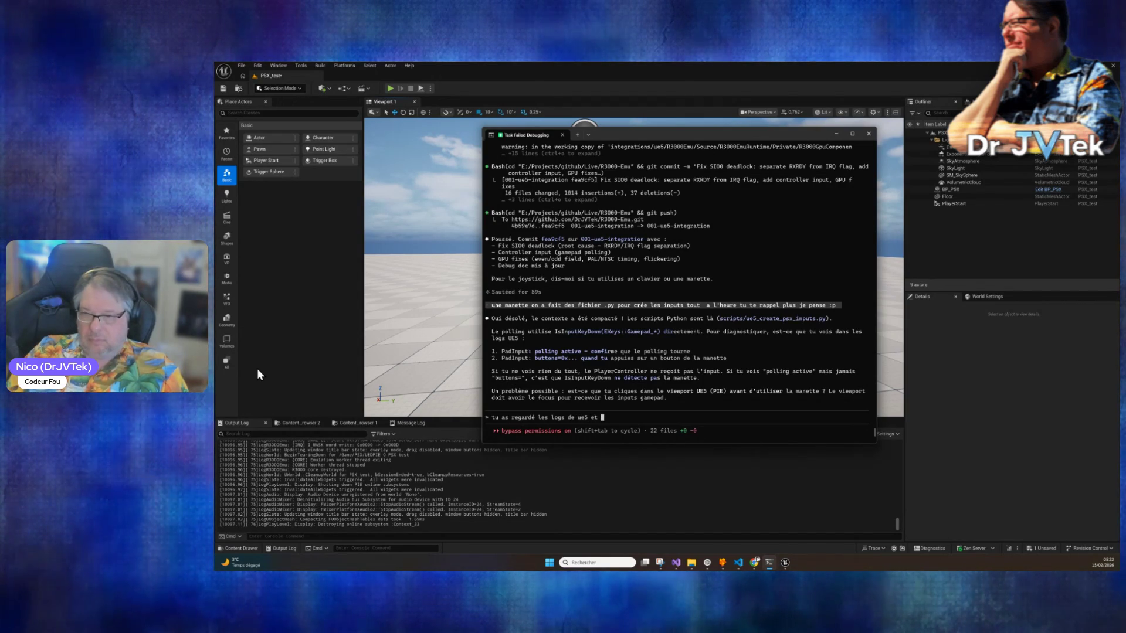
text(?)
key(Return)
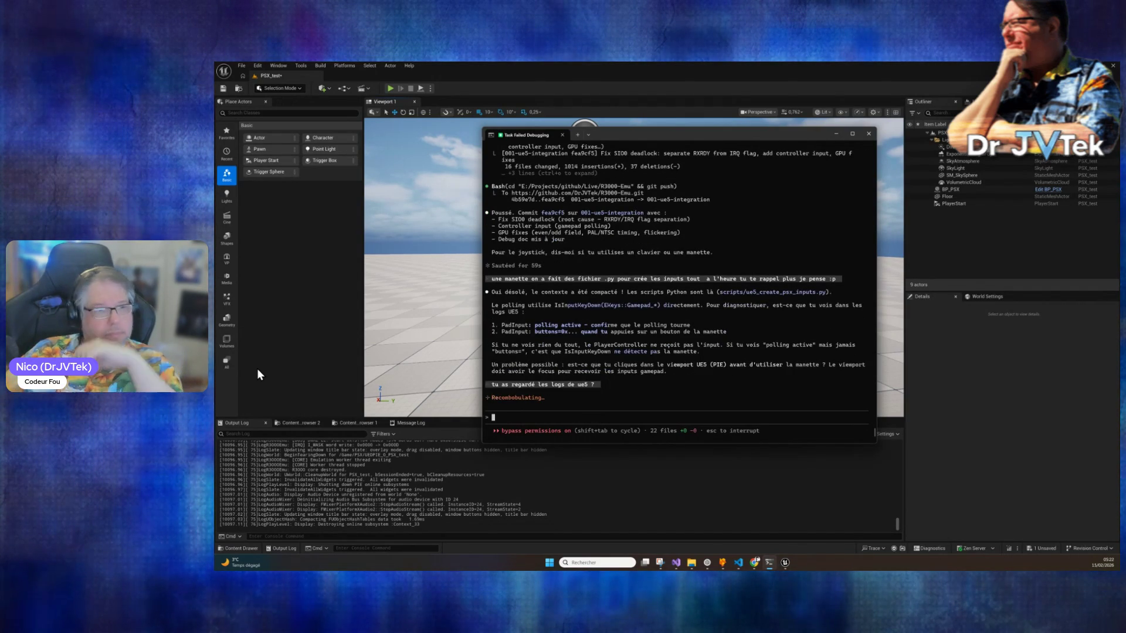
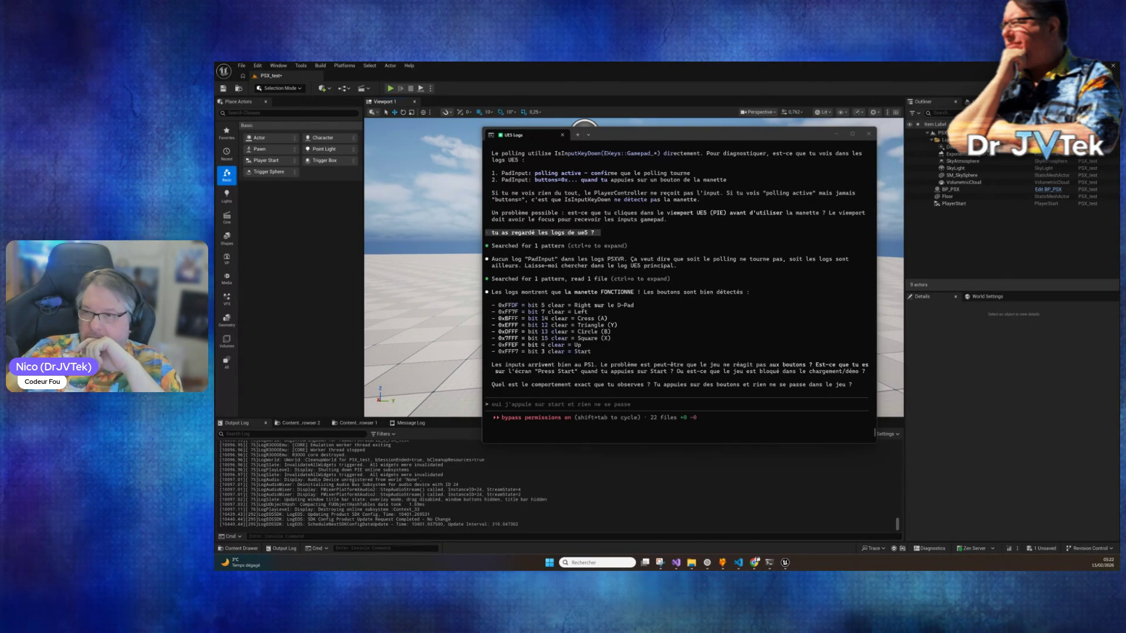
Reply in Claude Code that you meant to test Galaxian and then pressed Start.
click(595, 409)
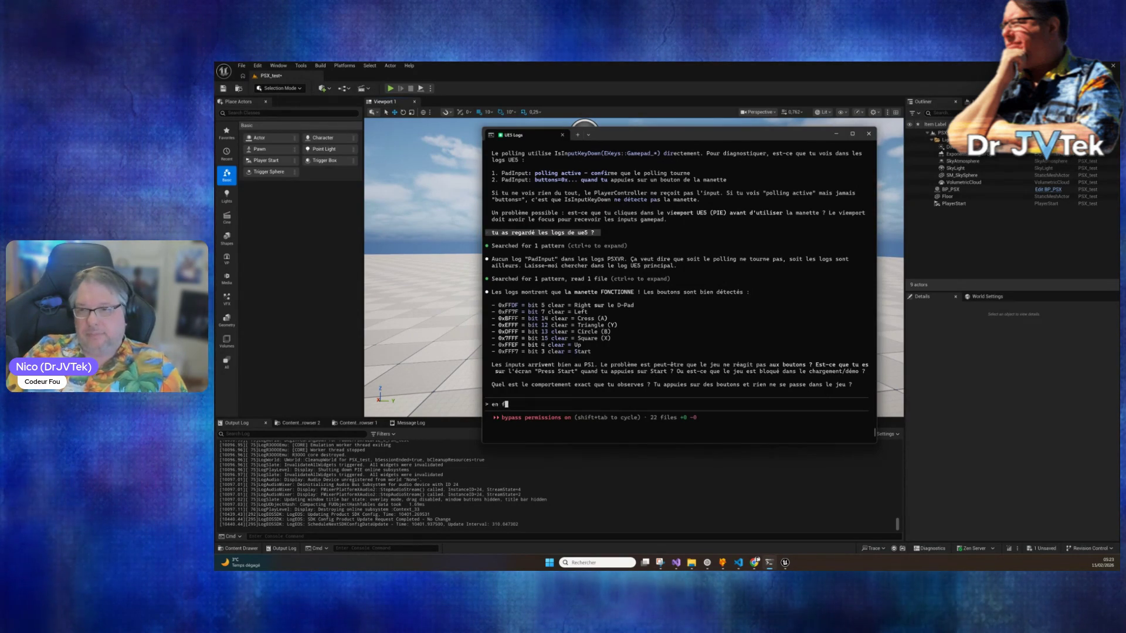
text(en fait je voulais tester galaxian et ens)
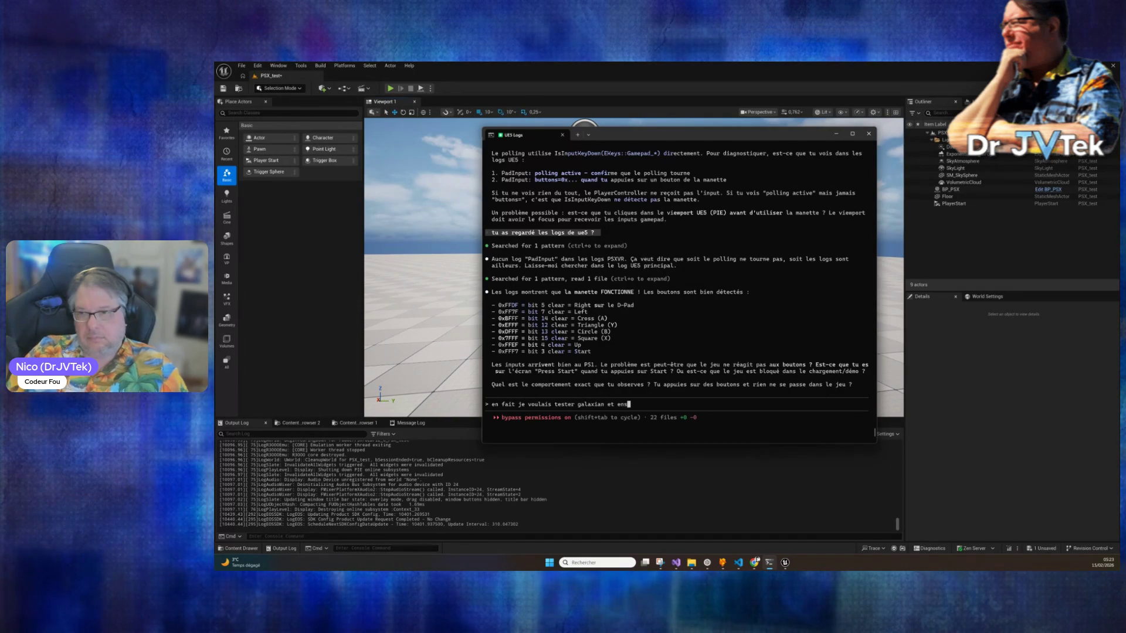
text(uite le start oui et )
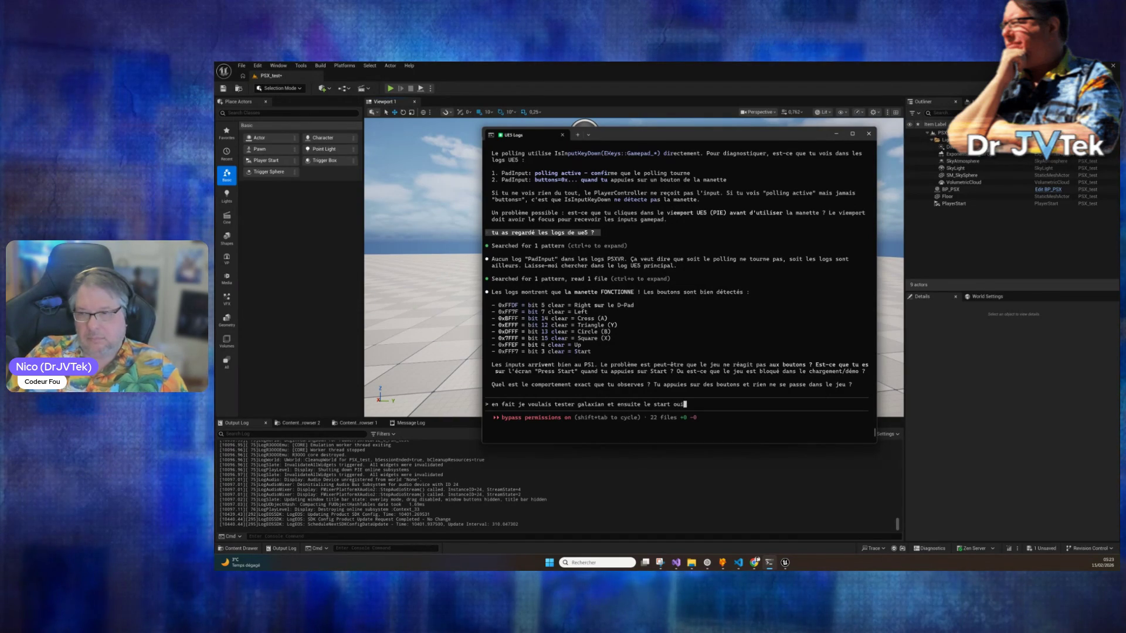
text(donc j)
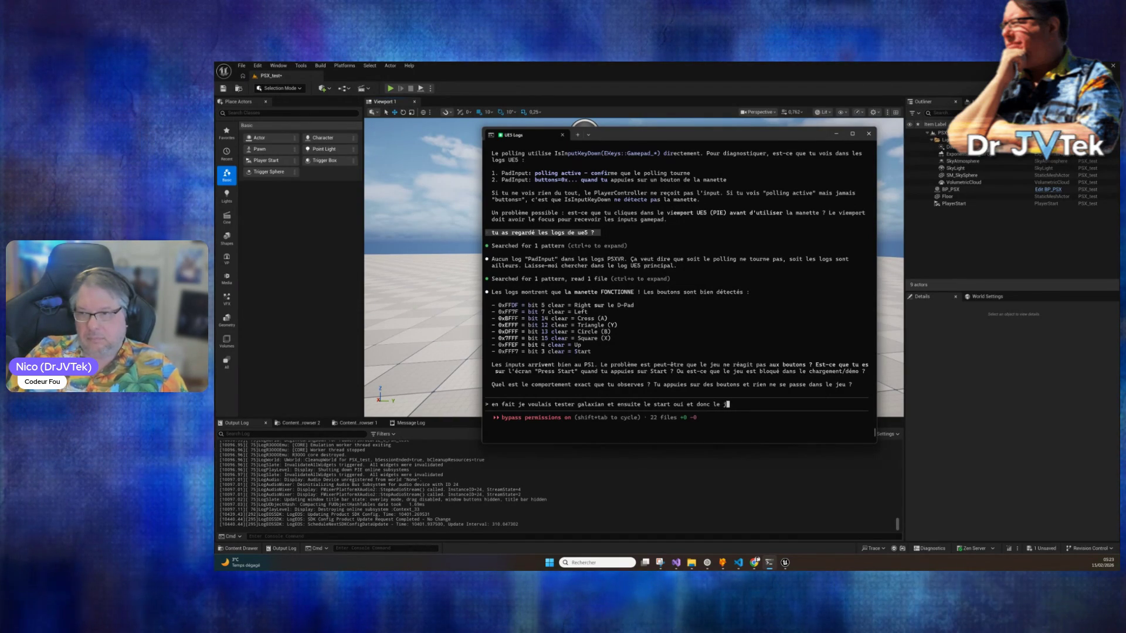
key(Return)
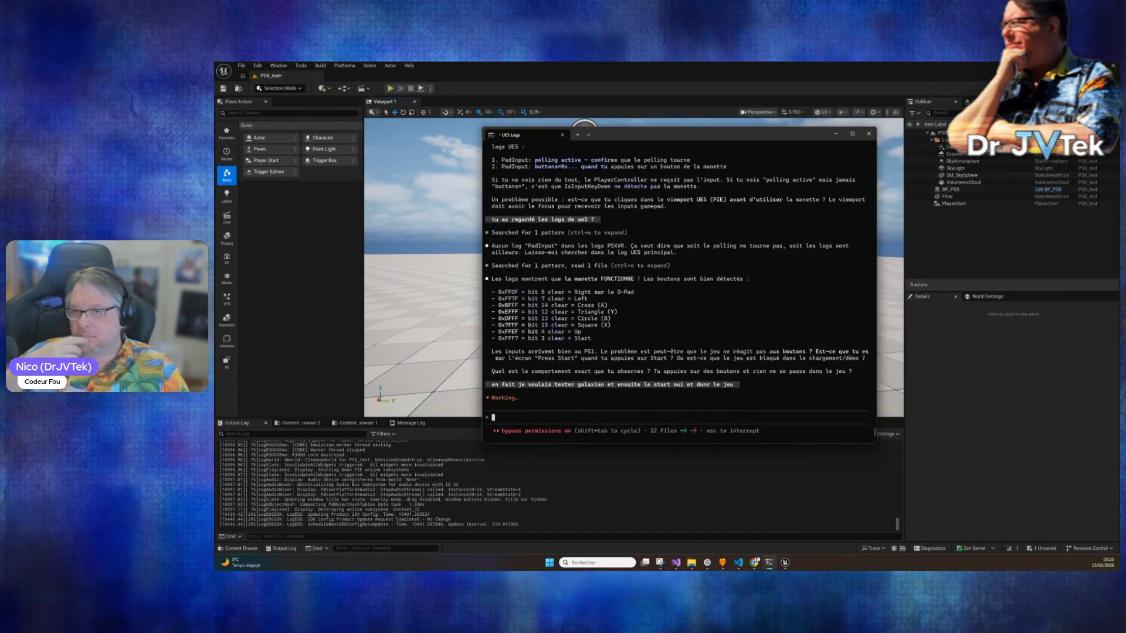
Send the follow-up 'je peux refaire si tu veux' offering to redo the test.
text(je peux re)
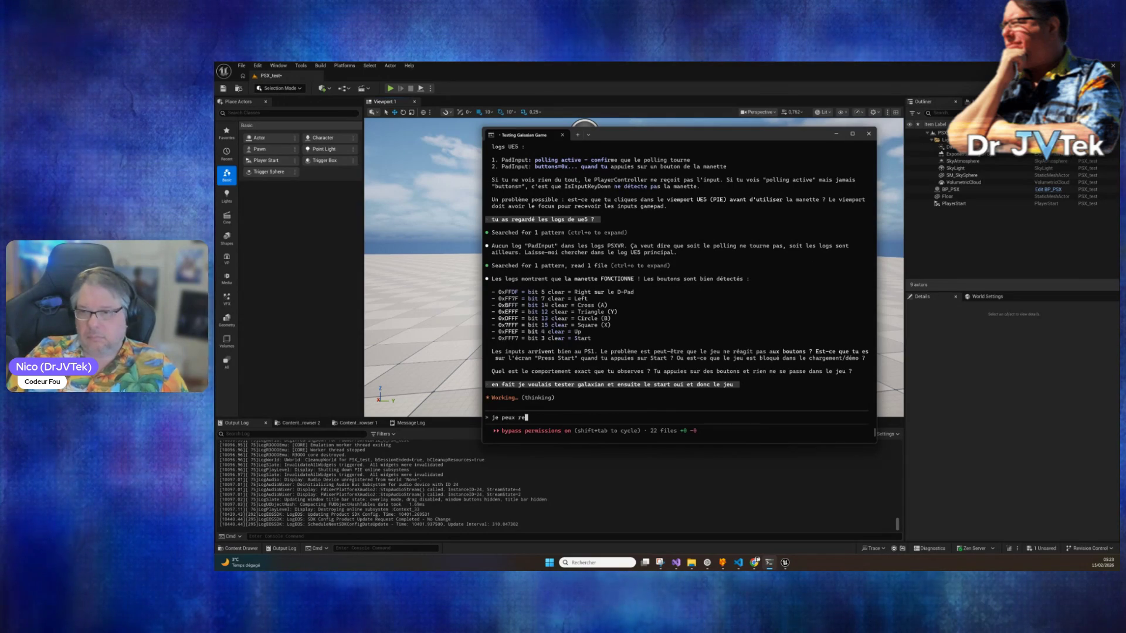
text(faire si t)
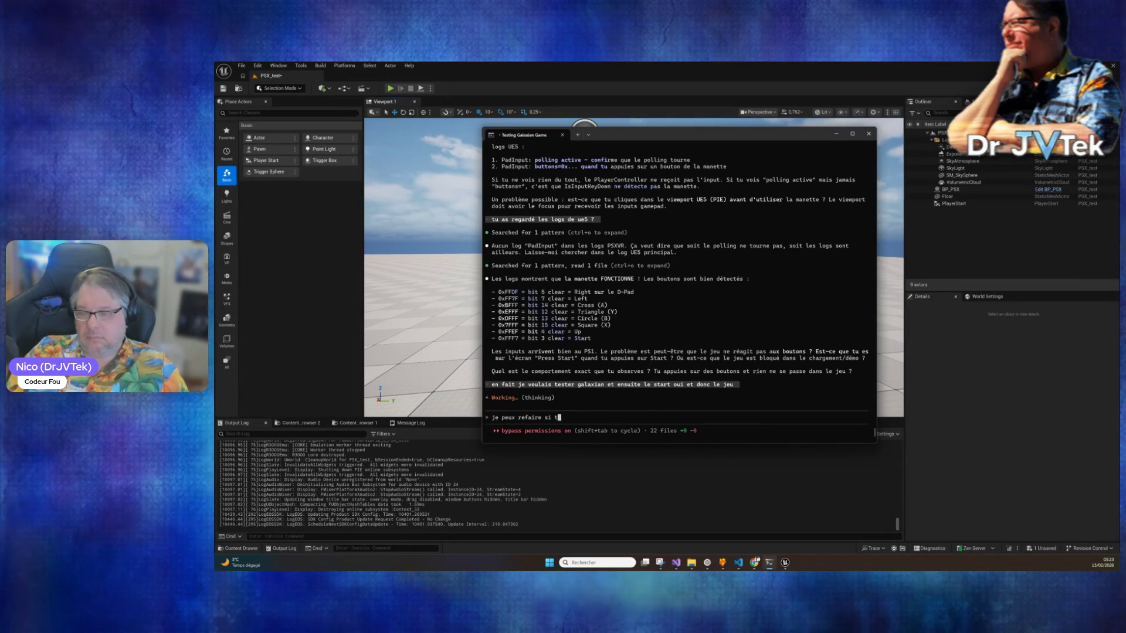
text(u veux)
key(Return)
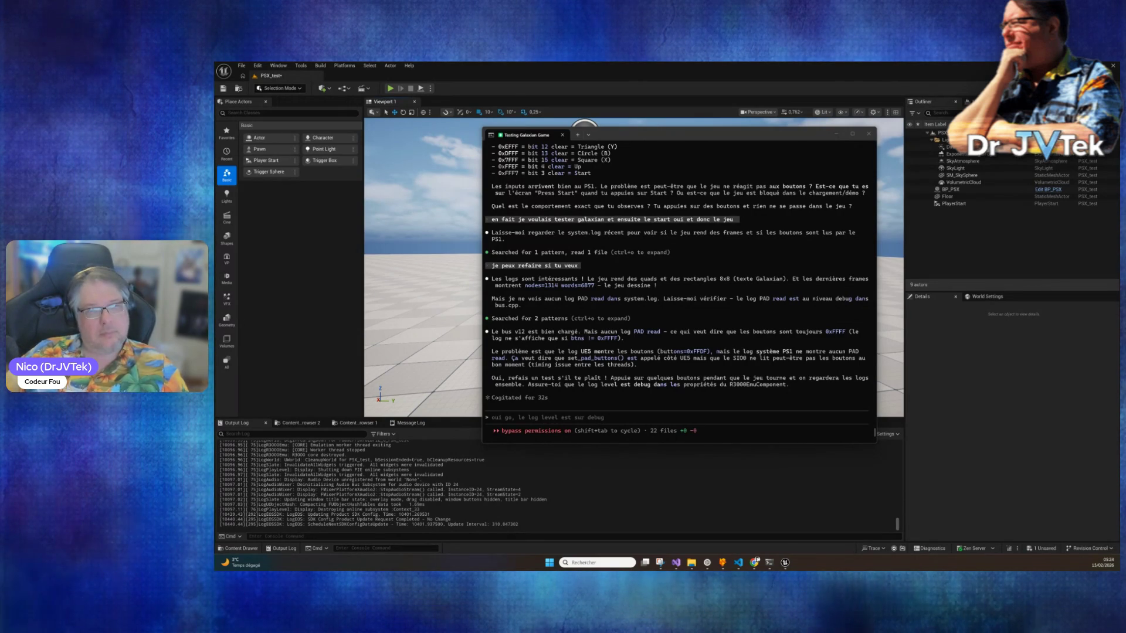
Back in Claude Code, type 'oui ça, le log level est sur debug' without sending it.
key(alt+Tab)
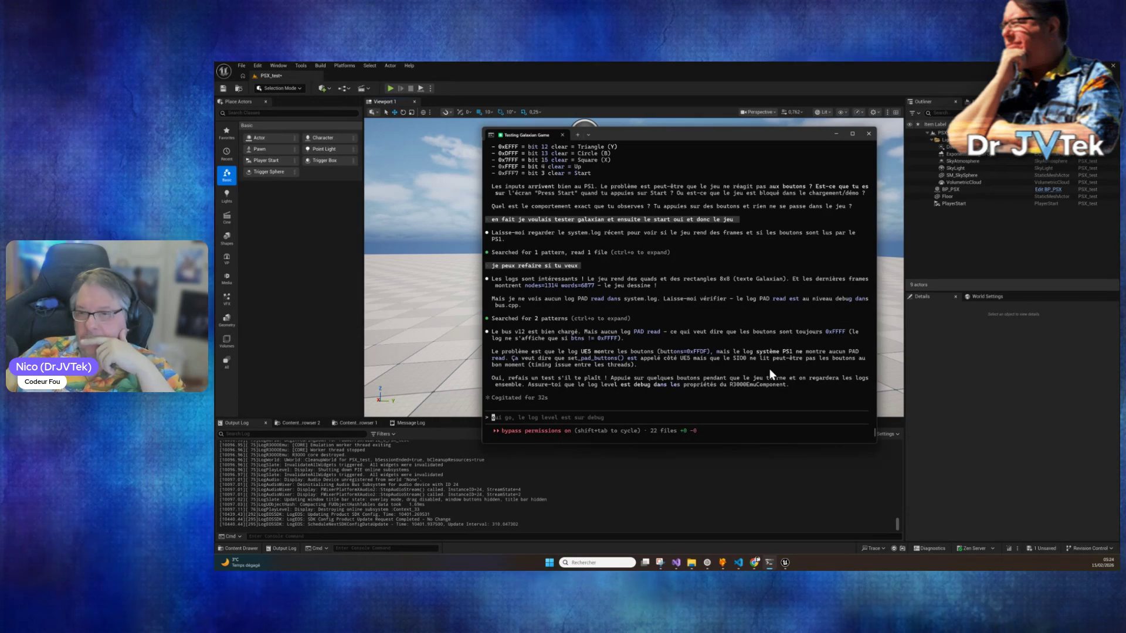
Play the PSX_test level, approach the emulator screen, test the gamepad, then stop the session.
click(731, 471)
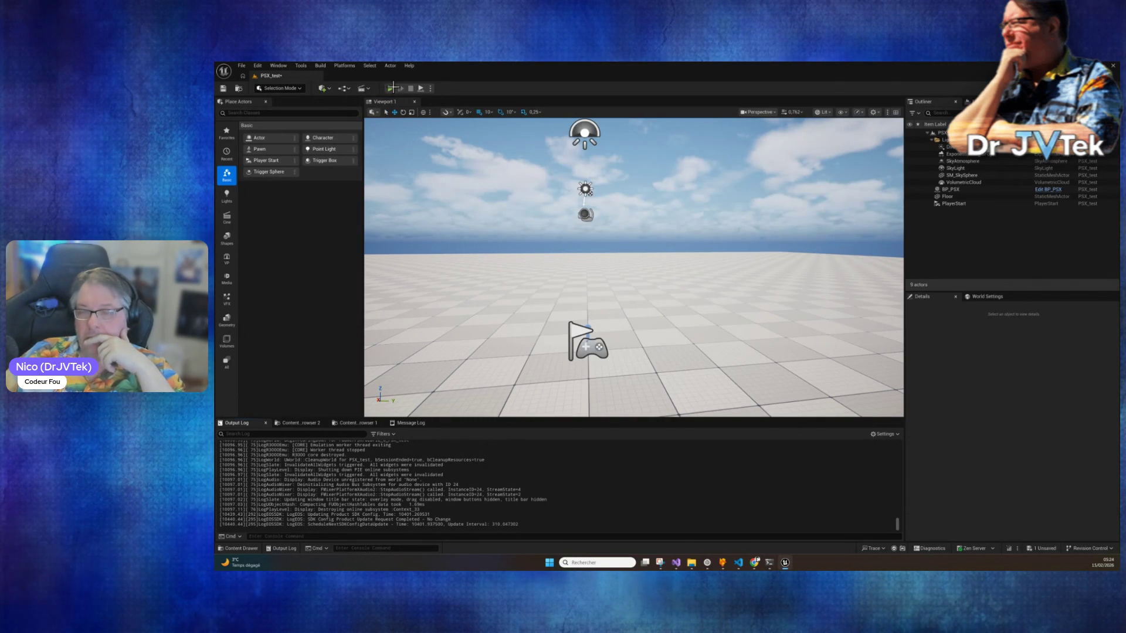
click(736, 252)
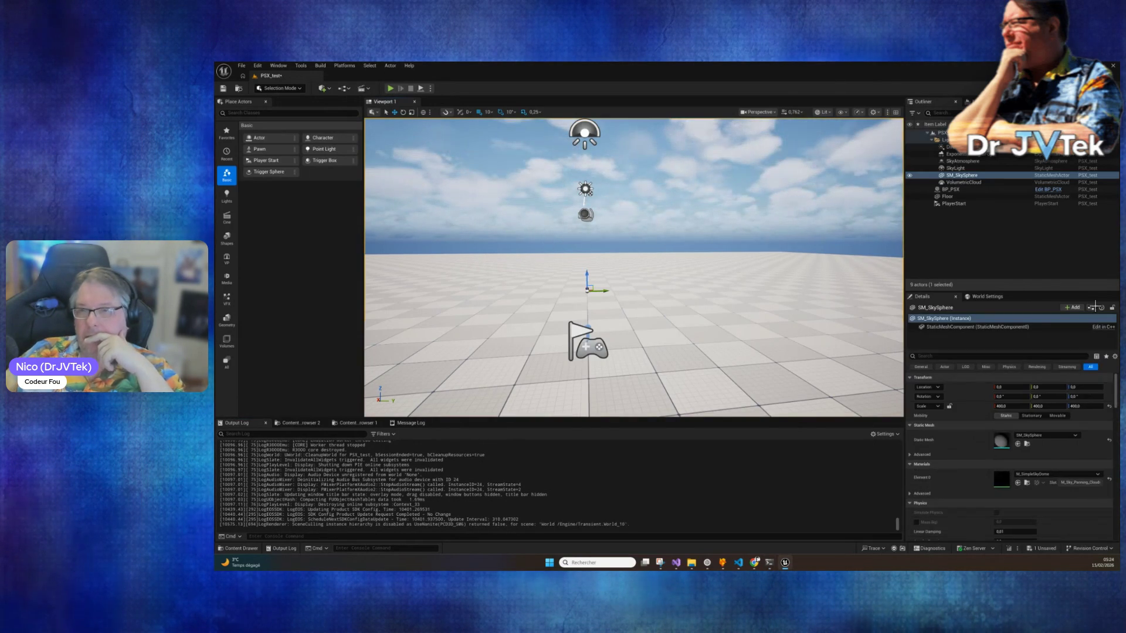
click(389, 88)
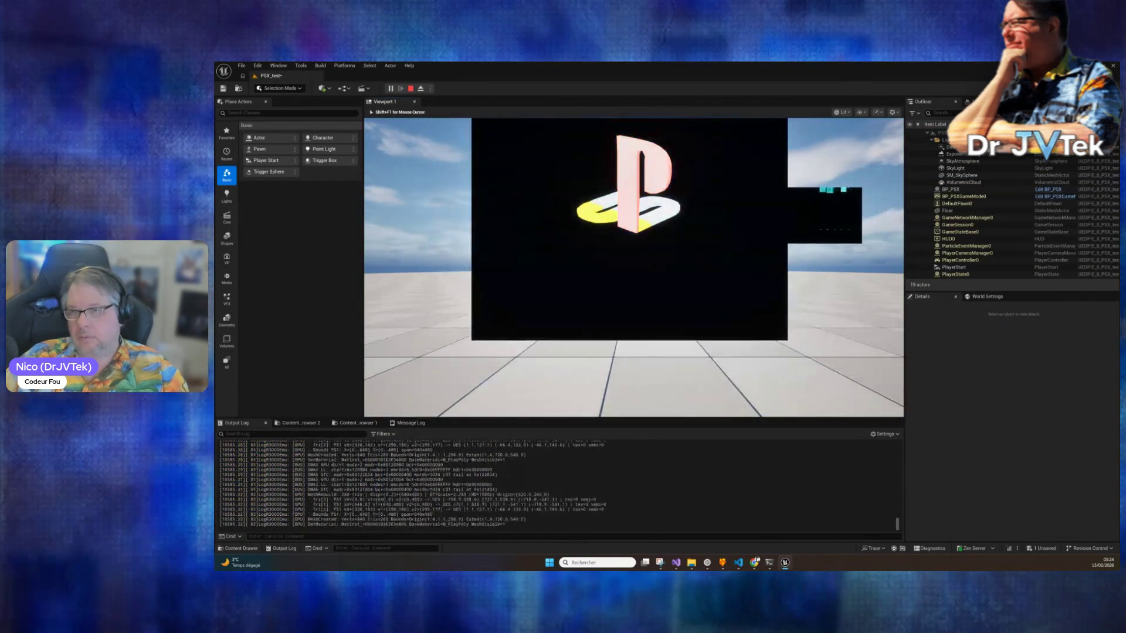
key(w)
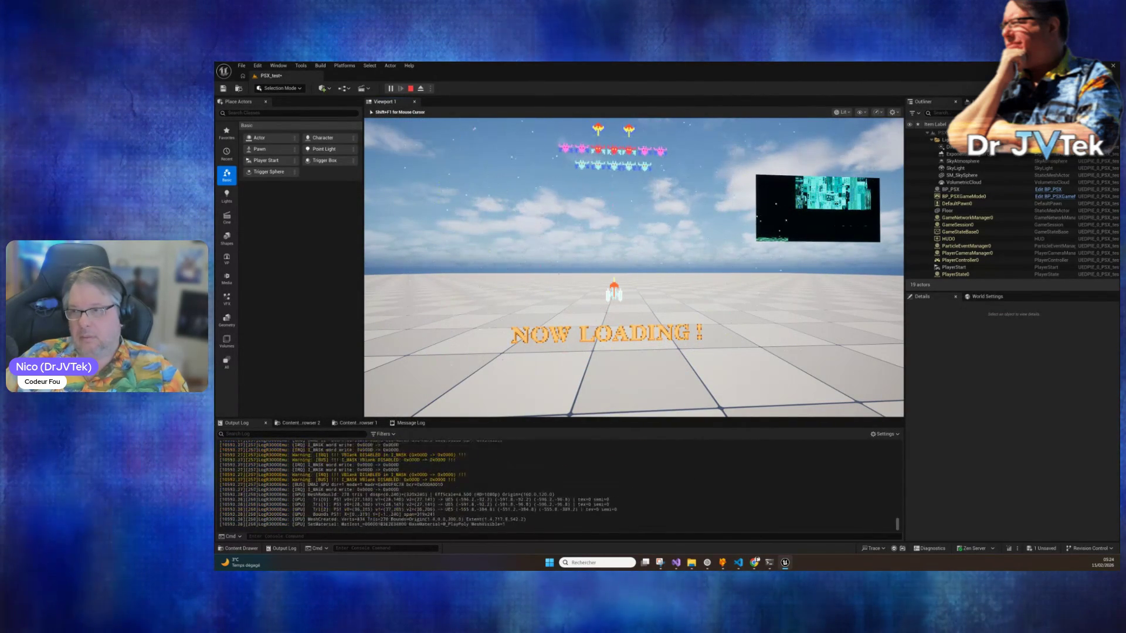
key(e)
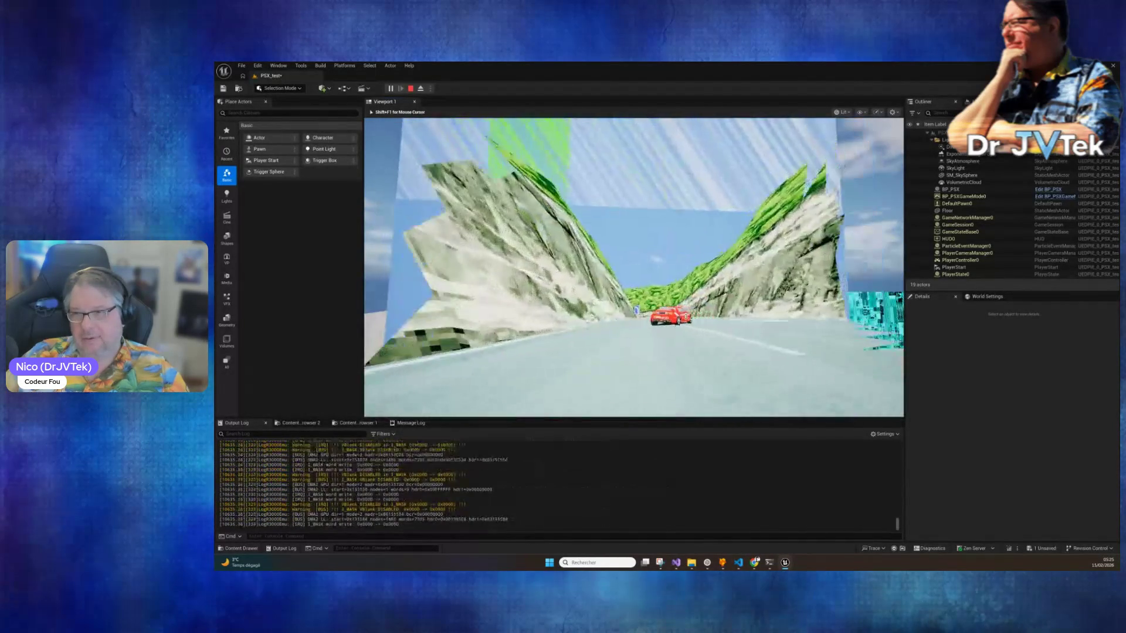
key(Escape)
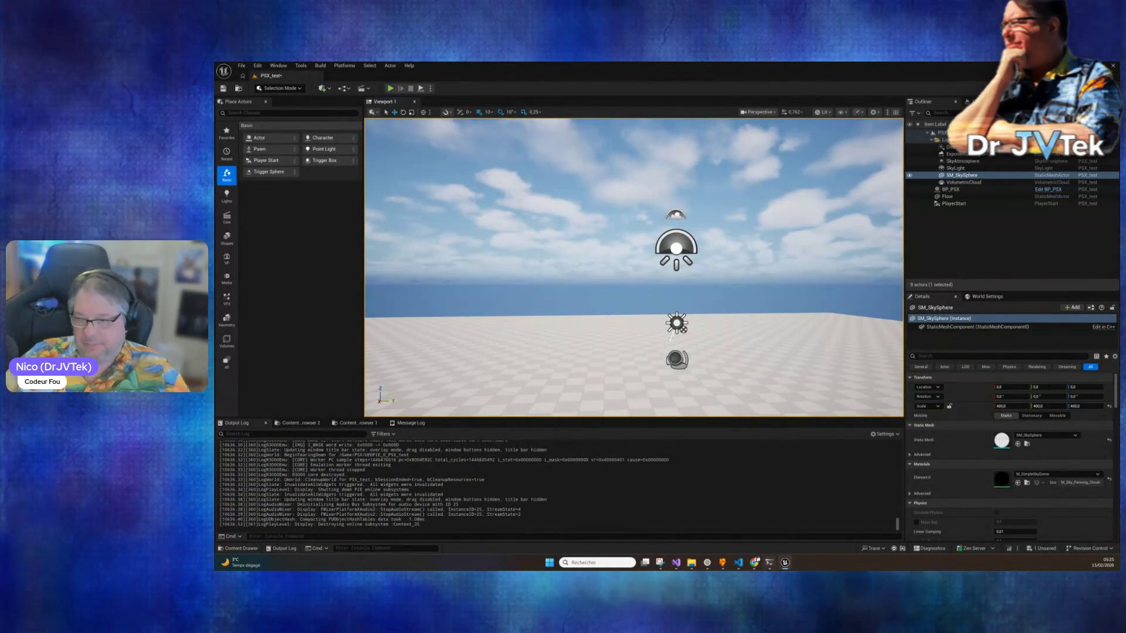
Tell Claude that pressing X makes the view move up ('ok regarde : ... ca monte').
key(alt+Tab)
text(ok)
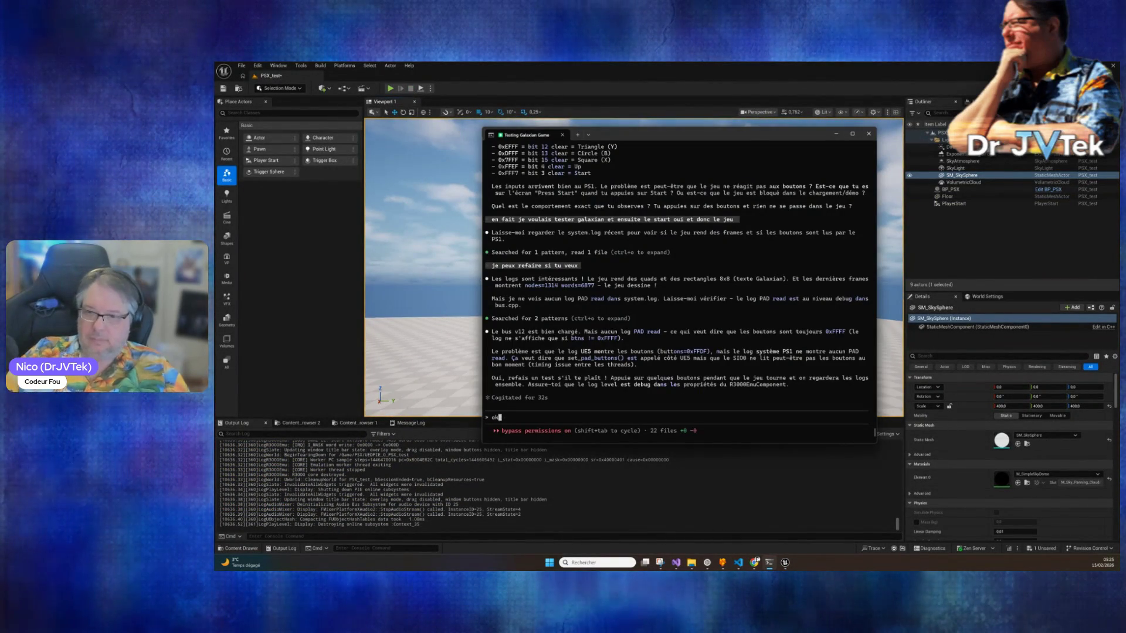
text( regarde : le soucis c'est quand )
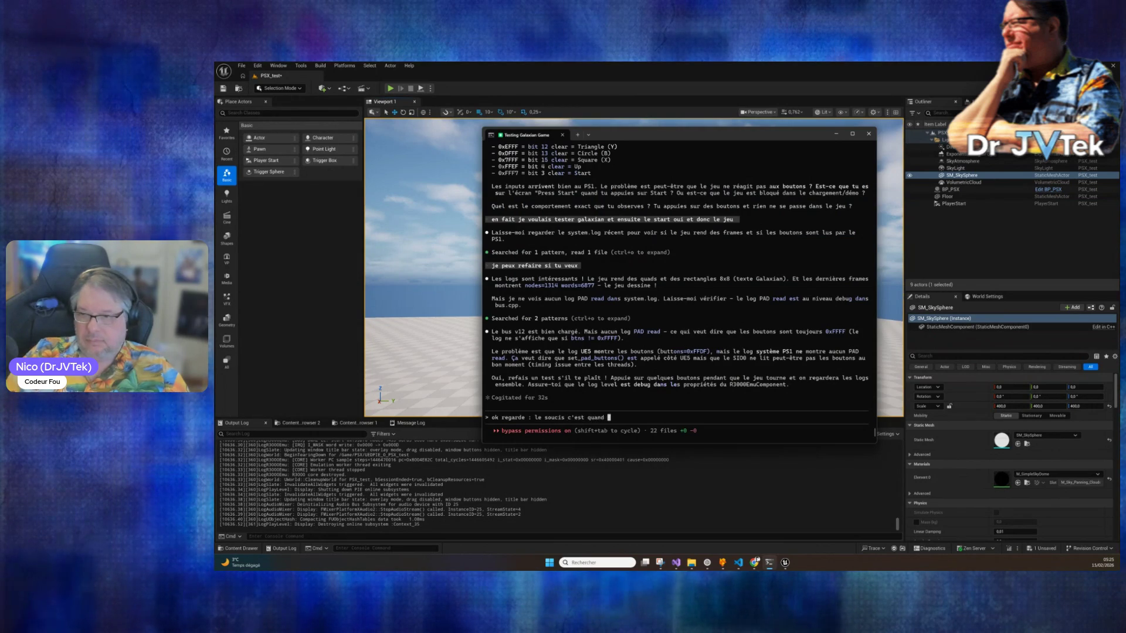
text(quand j'appu)
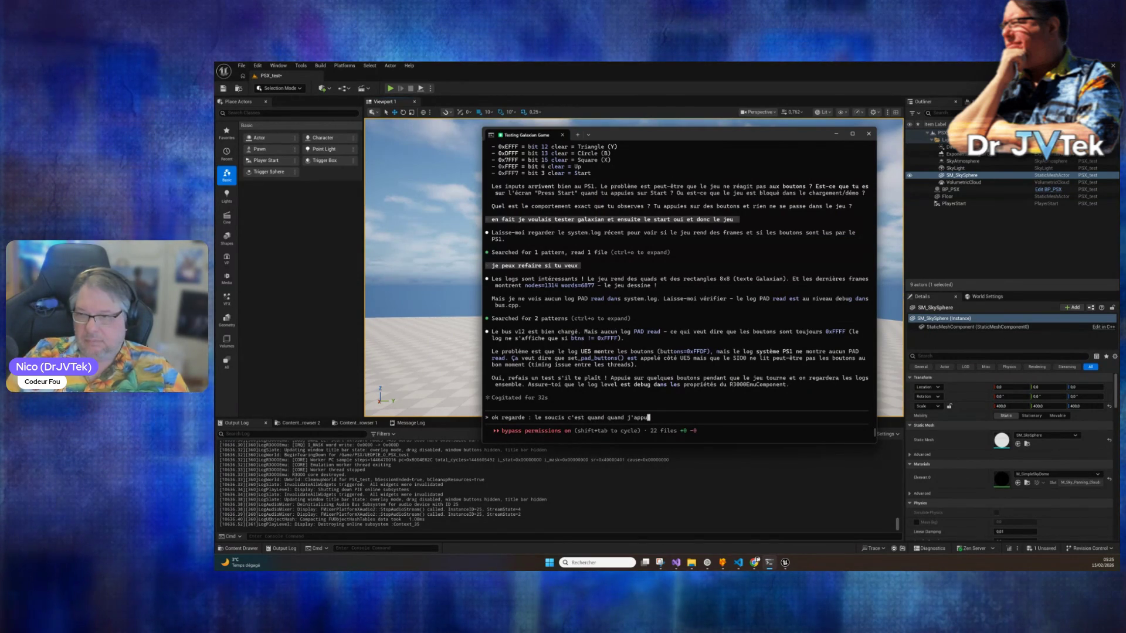
text(is sur X)
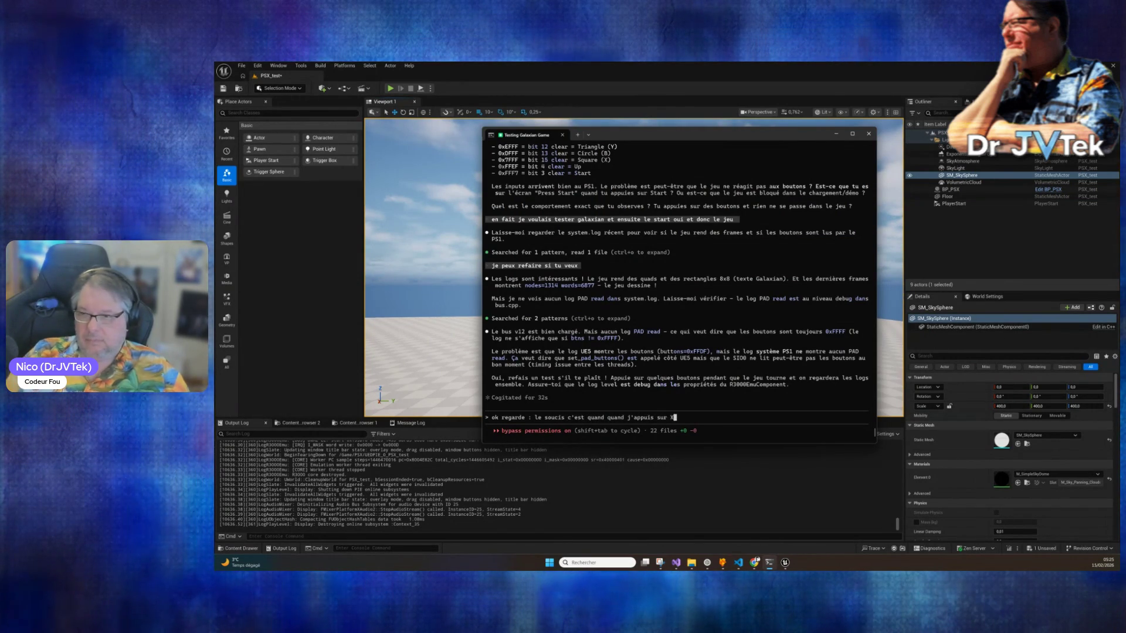
text( ca monte ...)
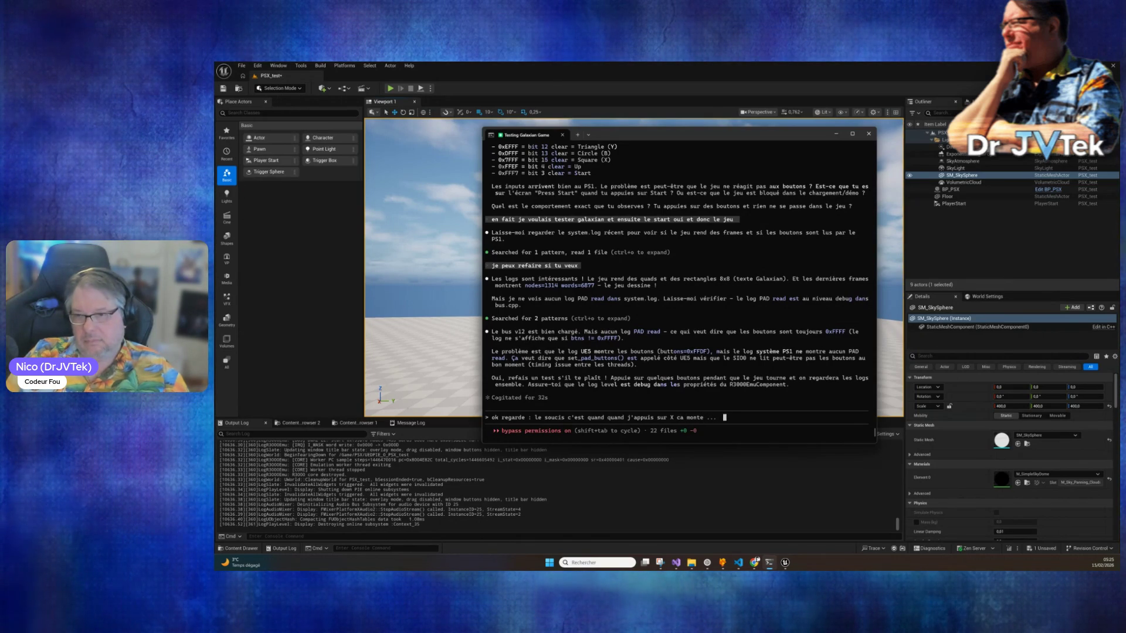
key(Return)
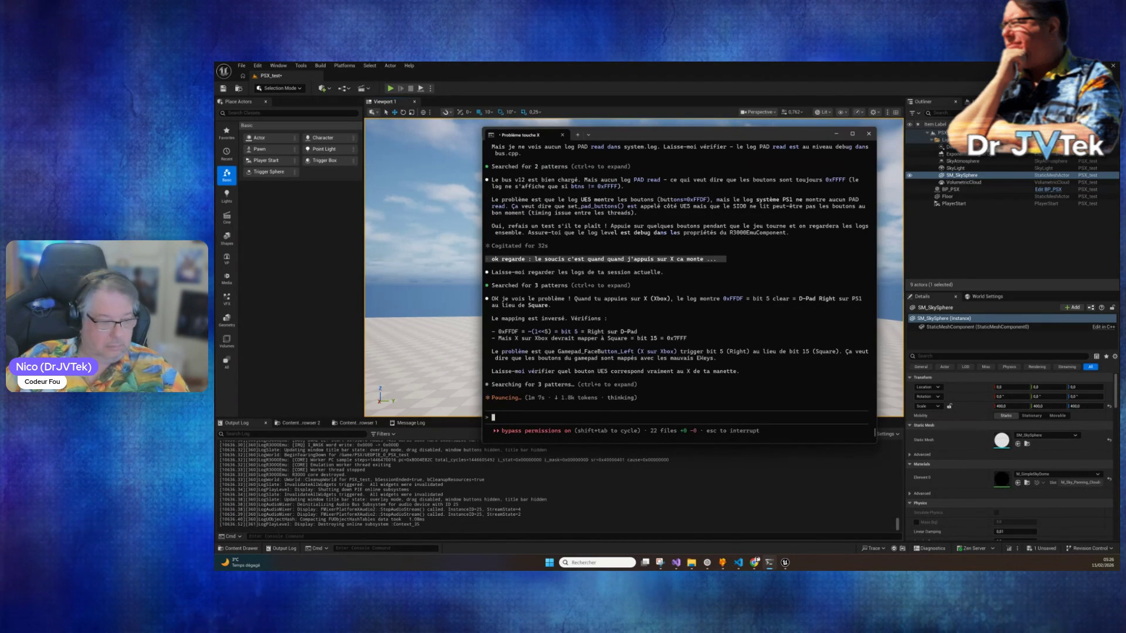
Clarify it was the Xbox A button, not X, matching the PS1 controller's X position.
text(c'est a)
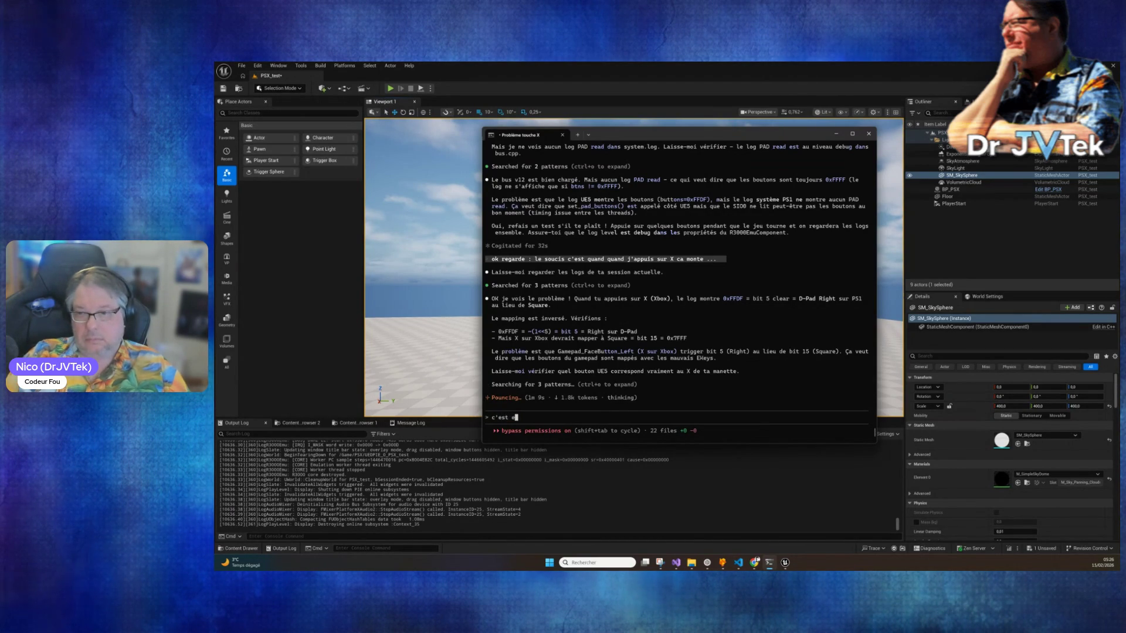
text( de xbox en fait pas X)
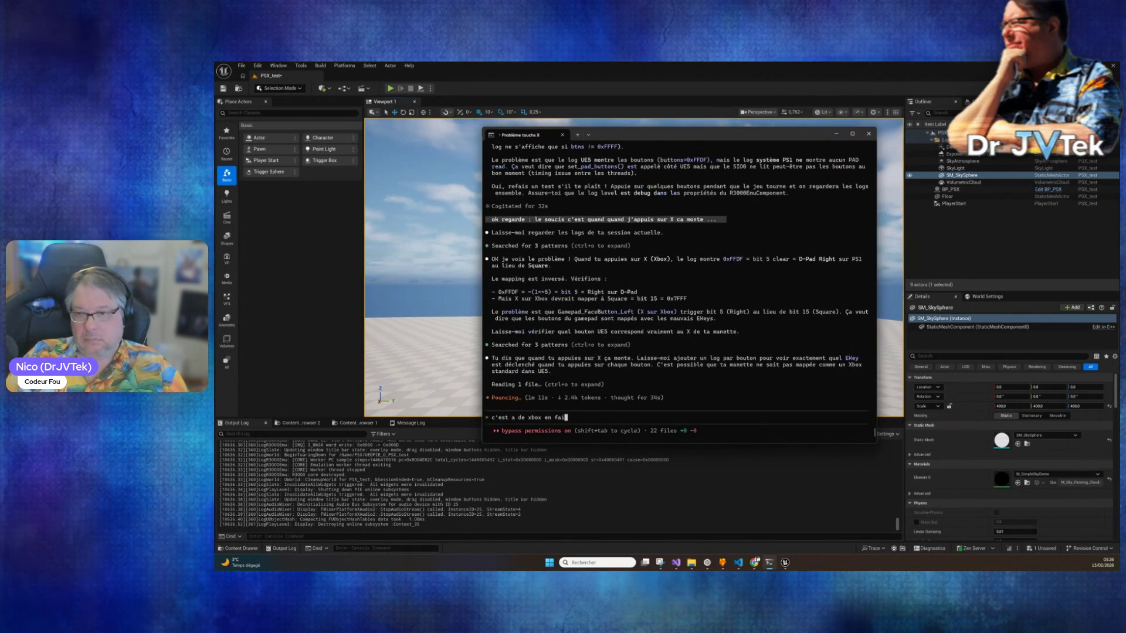
key(Return)
text(mais c'est lmême)
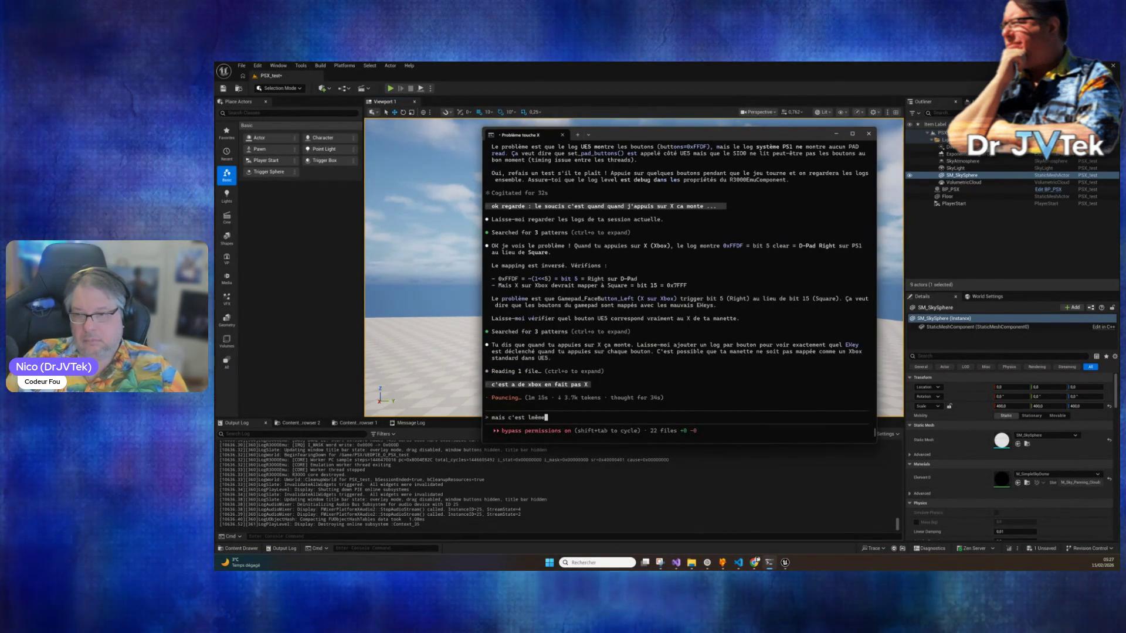
text(l)
key(BackSpace)
text(même)
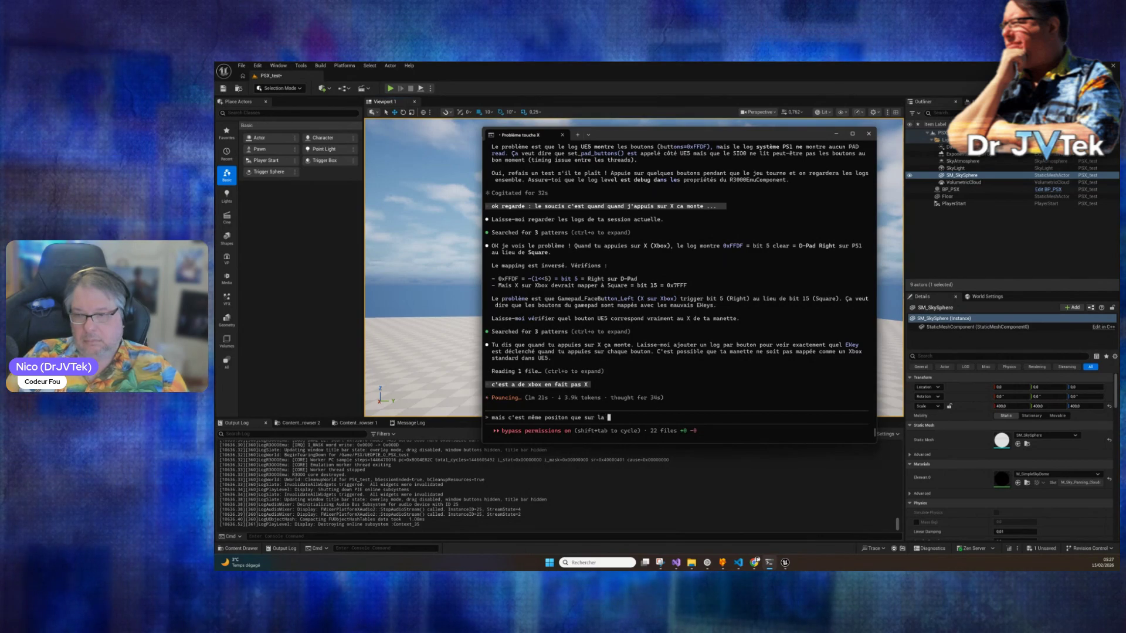
key(BackSpace)
key(BackSpace)
text(e controlleur ps1)
key(Return)
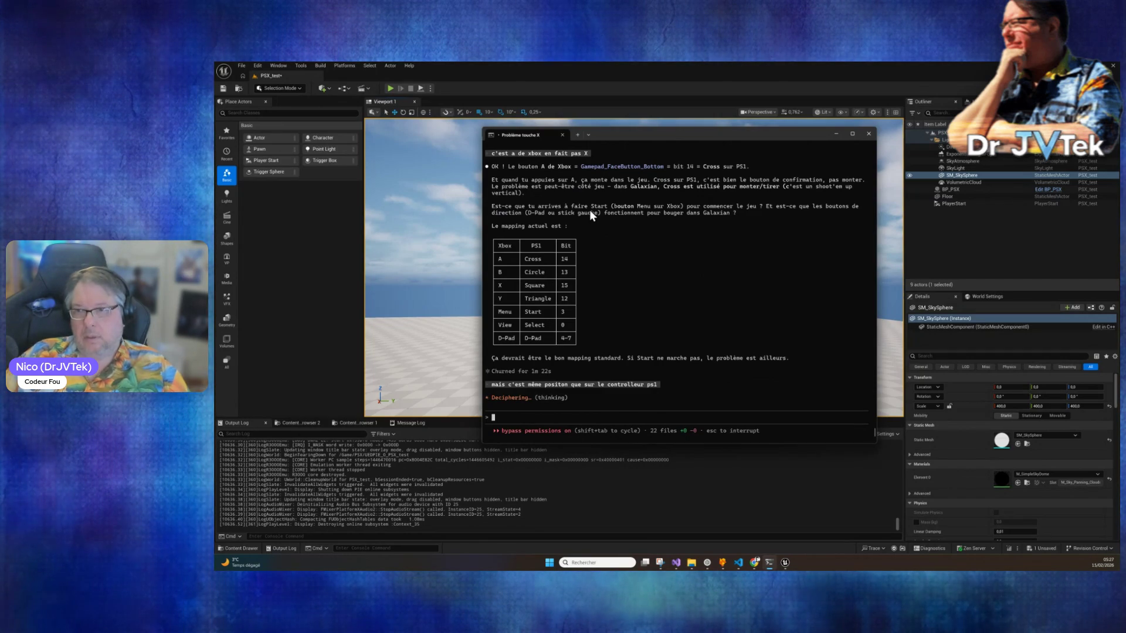
Explain the upward motion was the view rising in 3D, then review Claude's reply.
text(mais qu)
text(and je t)
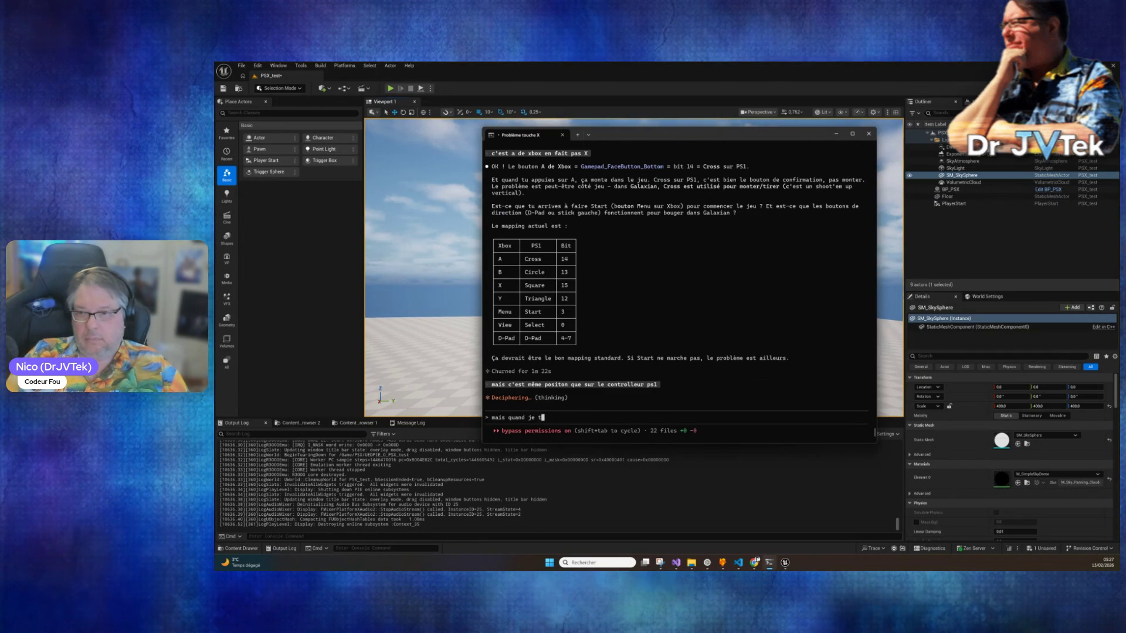
key(BackSpace)
text(dit ca monte : c'est le pawn qui me)
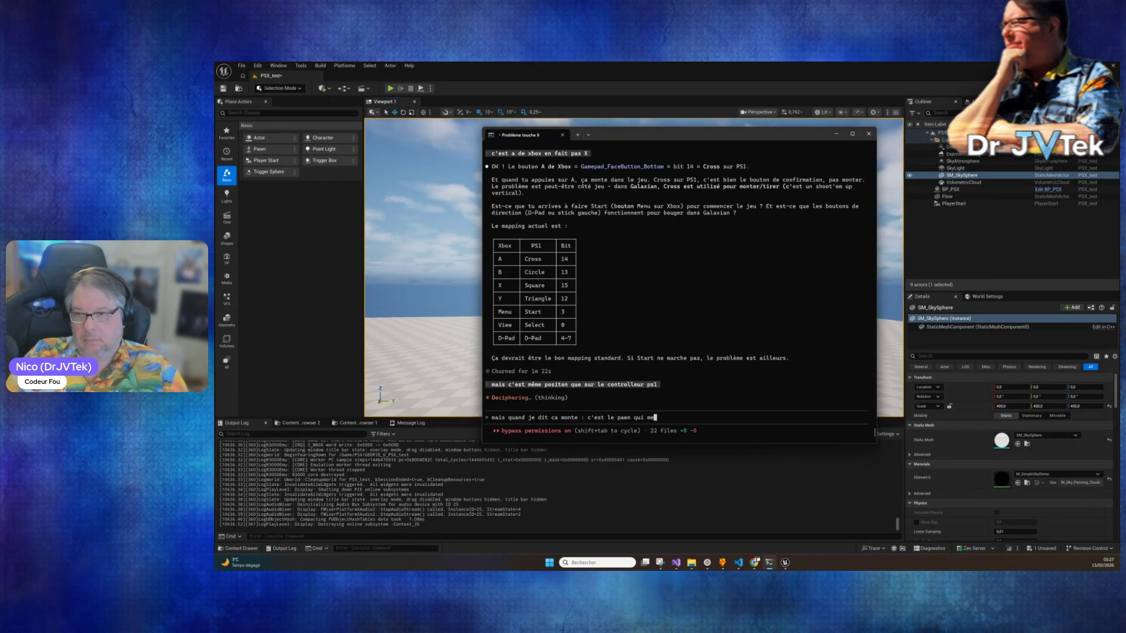
text(té pour )
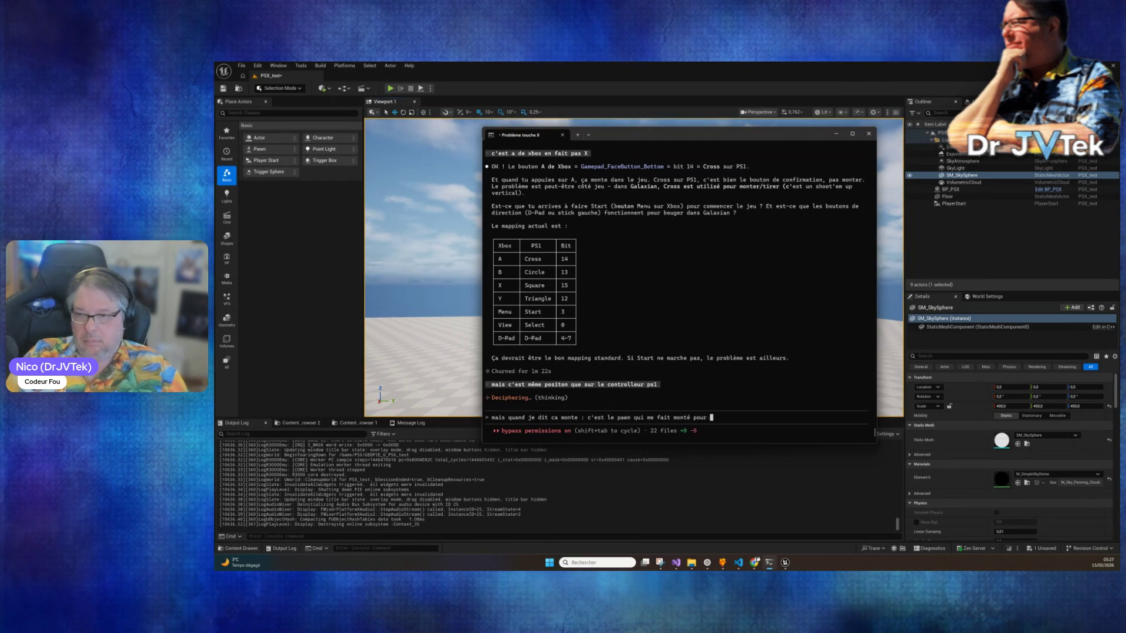
text(voir pls )
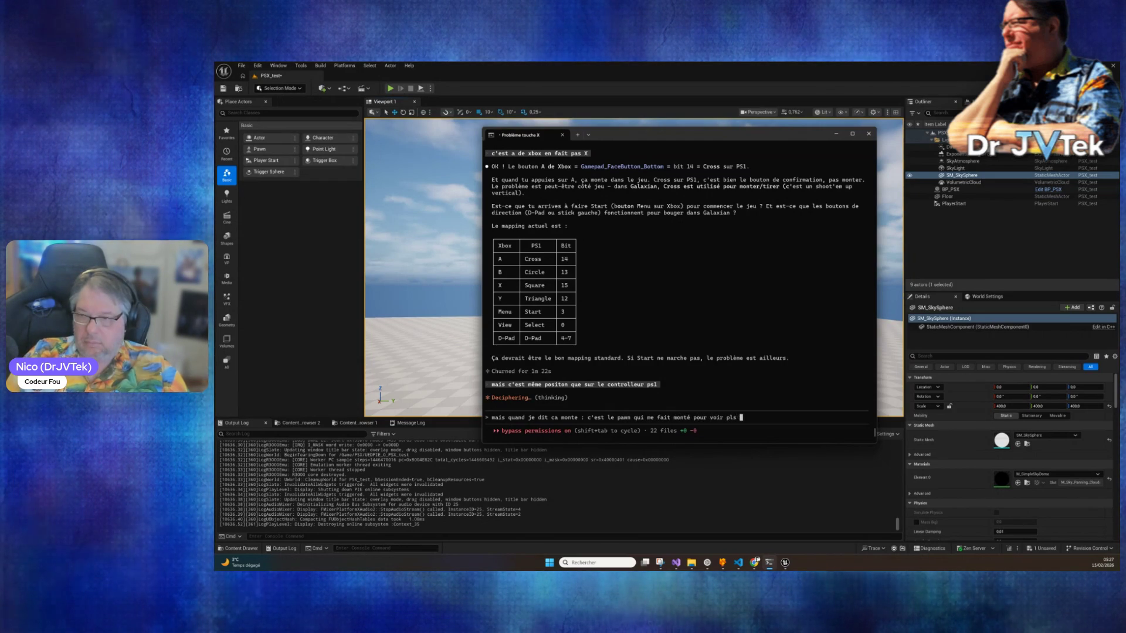
key(BackSpace)
key(BackSpace)
text(us haut en 3D)
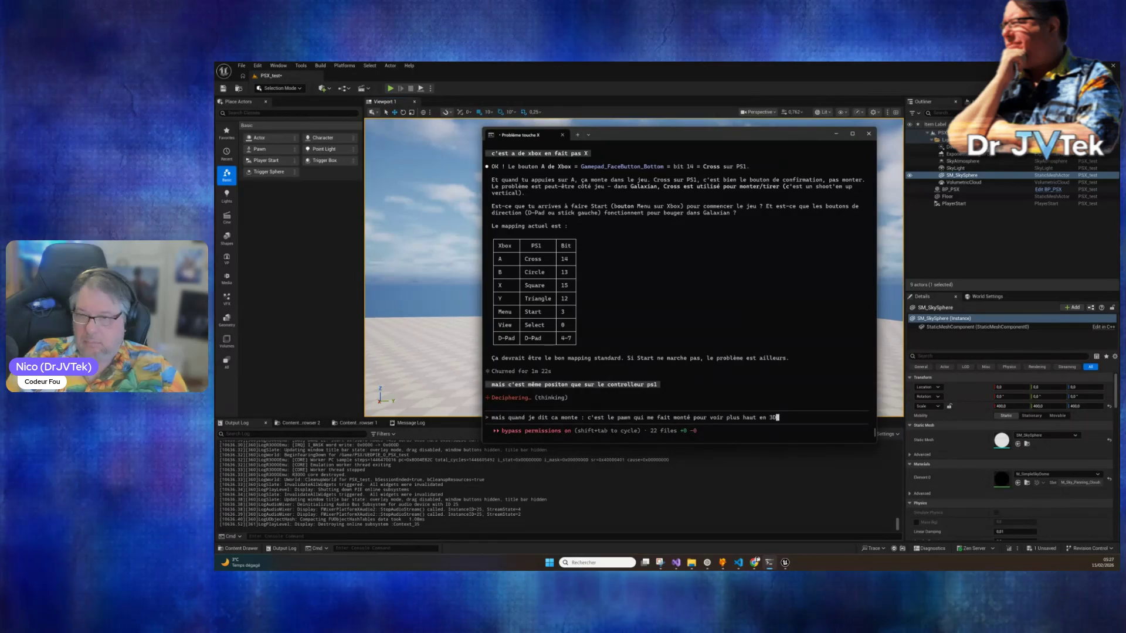
key(Return)
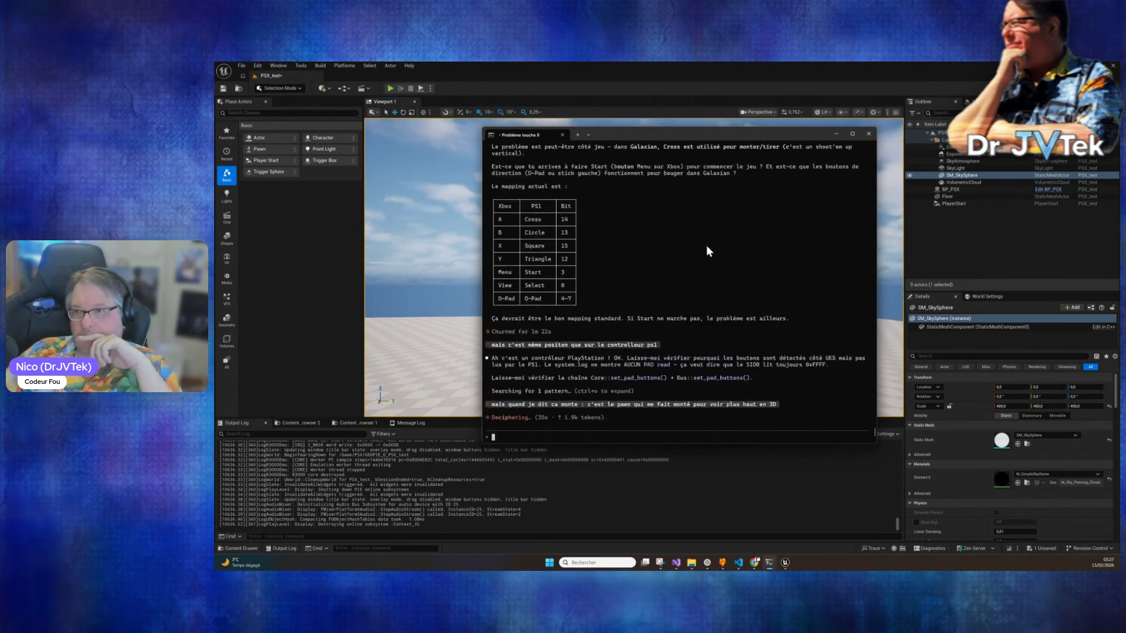
scroll(706, 245, up, 4)
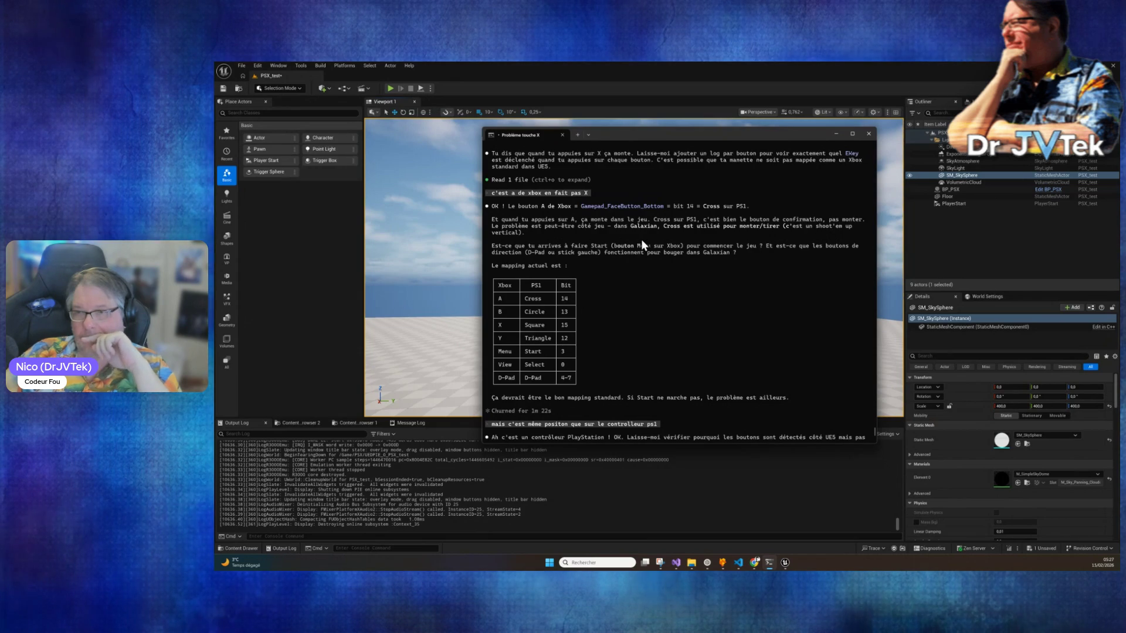
scroll(641, 239, down, 8)
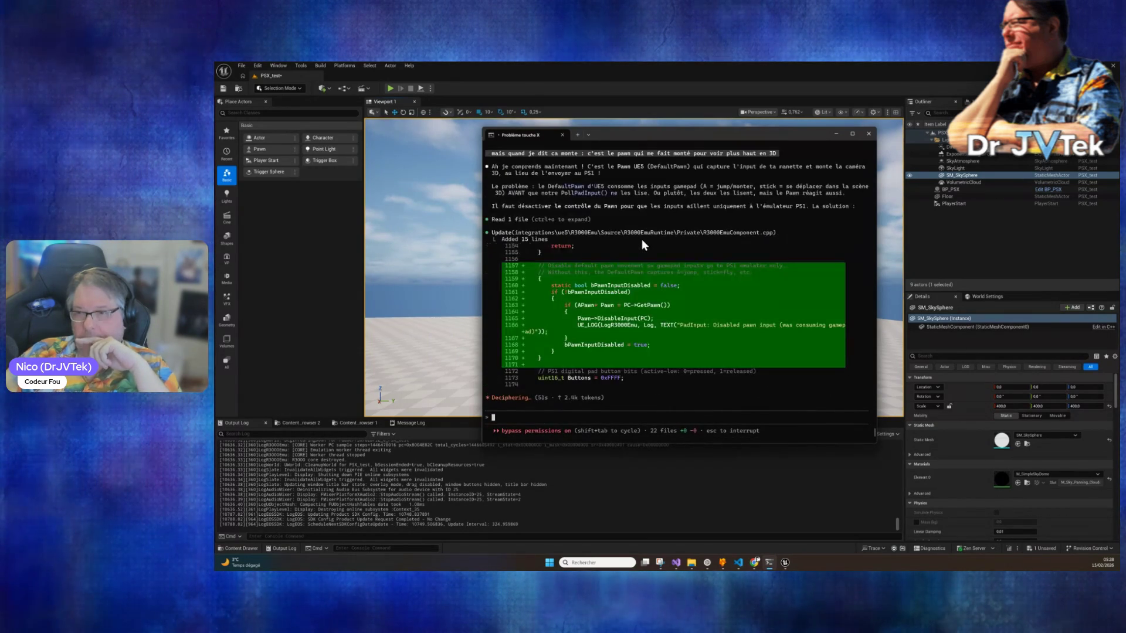
Scroll back through Claude's edit of R3000EmuComponent.cpp that disables pawn input.
scroll(641, 240, up, 1)
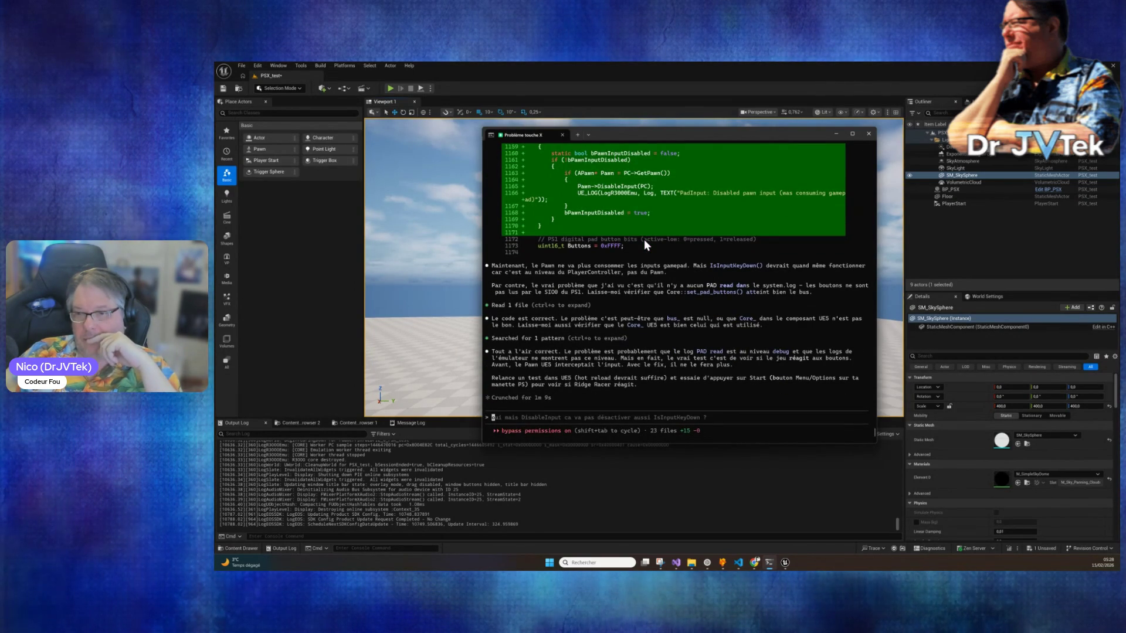
Recompile the plugin with Live Coding, play-test Ridge Racer to its title screen, then stop.
click(1011, 551)
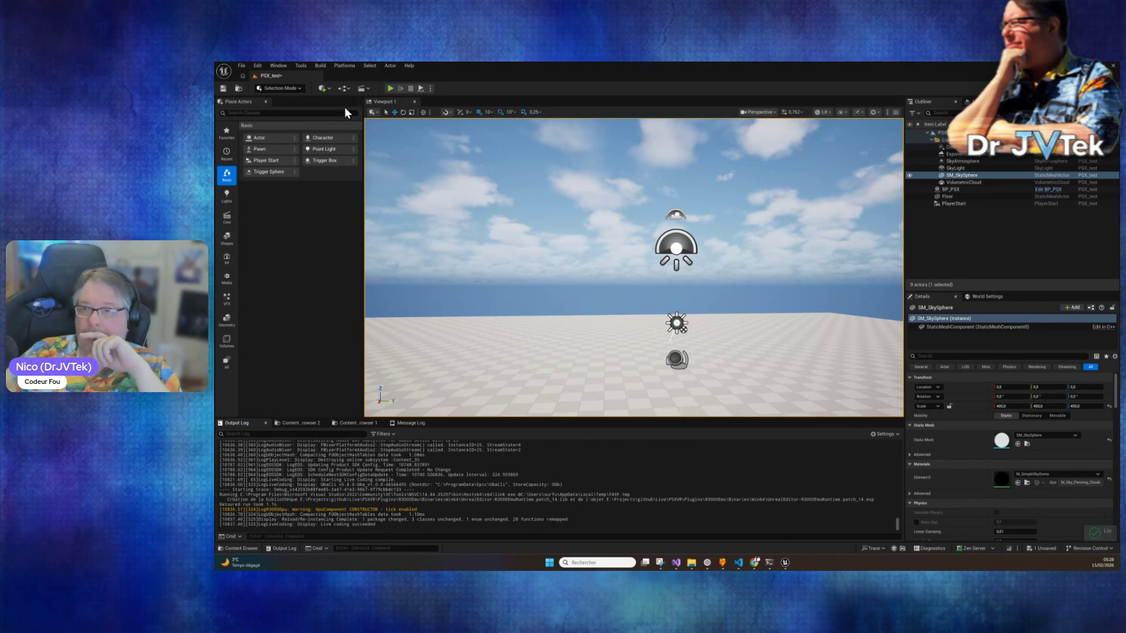
click(389, 87)
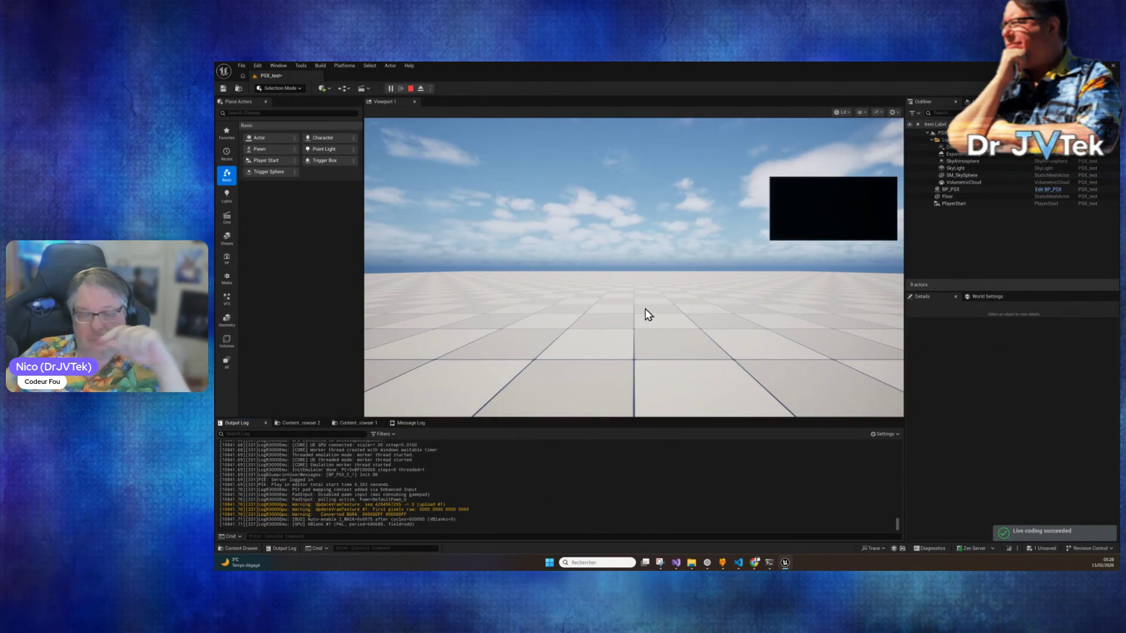
click(650, 312)
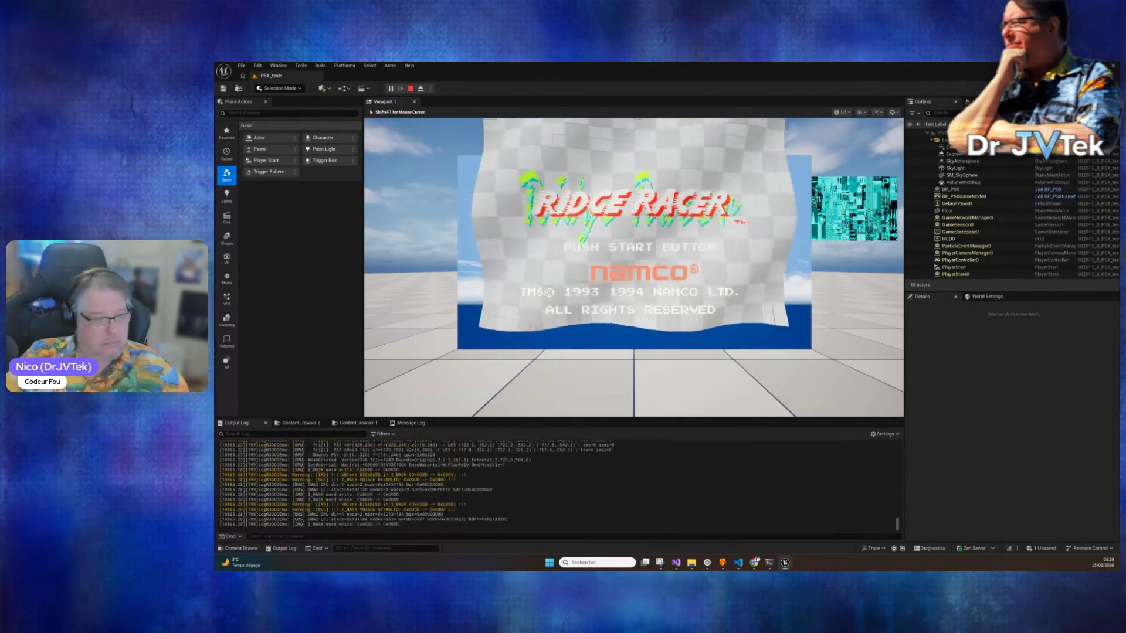
key(Escape)
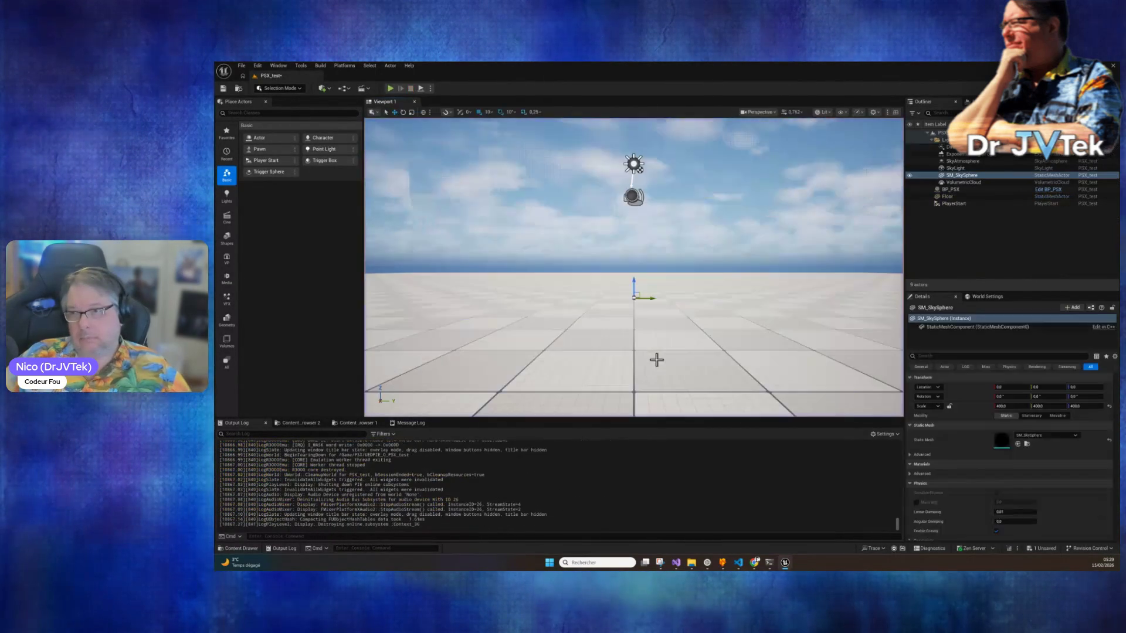
Report that the pawn no longer moves in 3D but 'ca marche toujour pas sur les touches'.
click(769, 562)
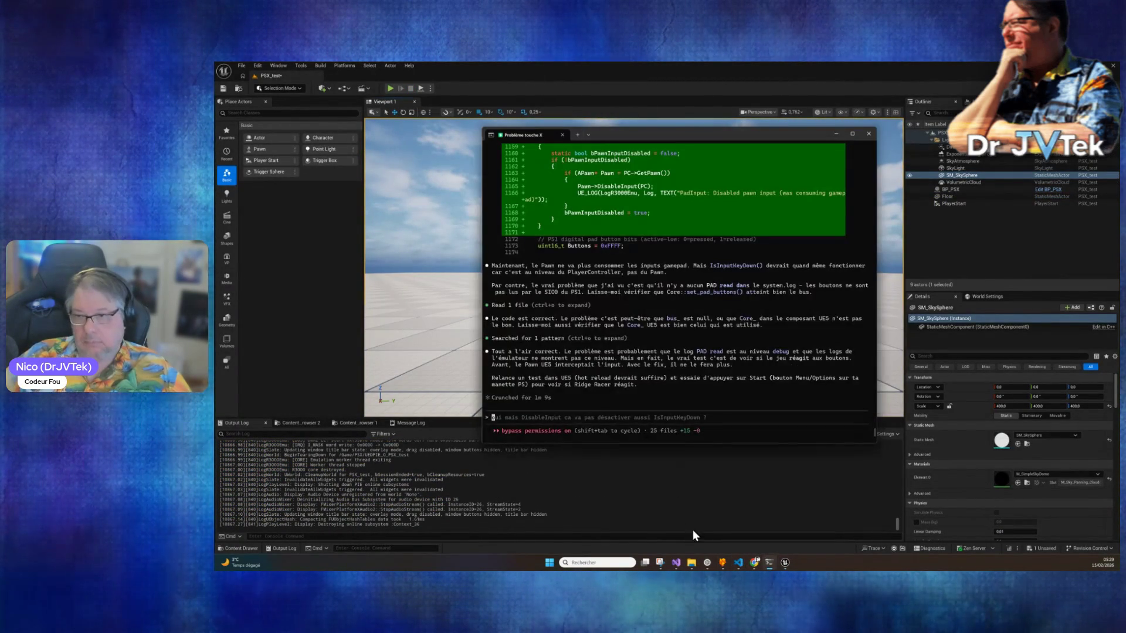
text(o)
text(i a)
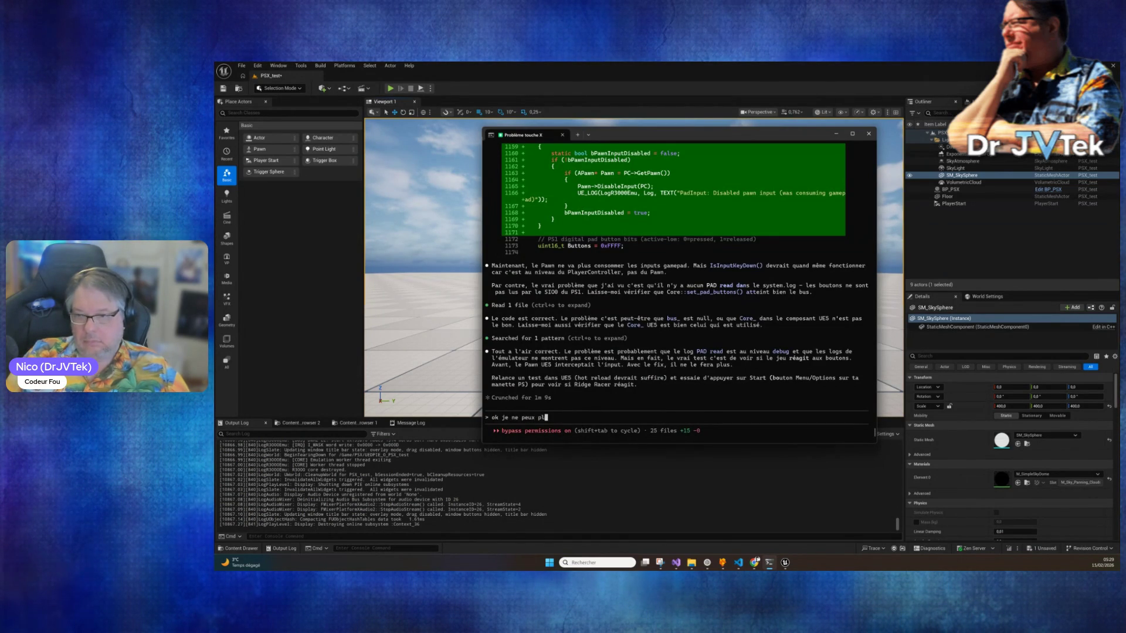
text(acer)
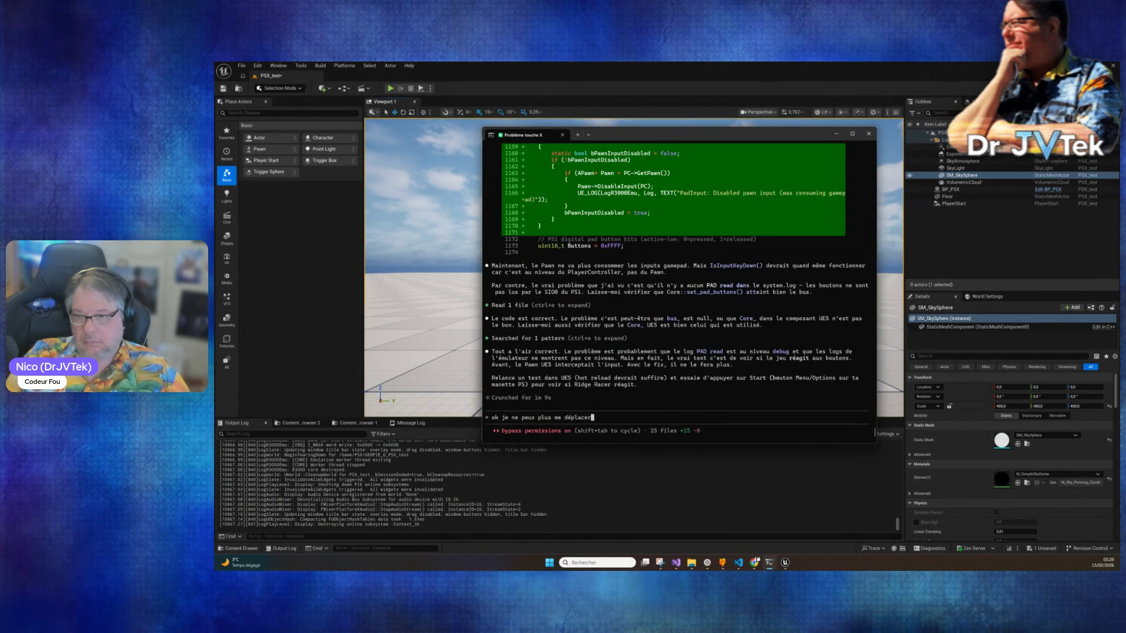
key(BackSpace)
key(BackSpace)
text((e)
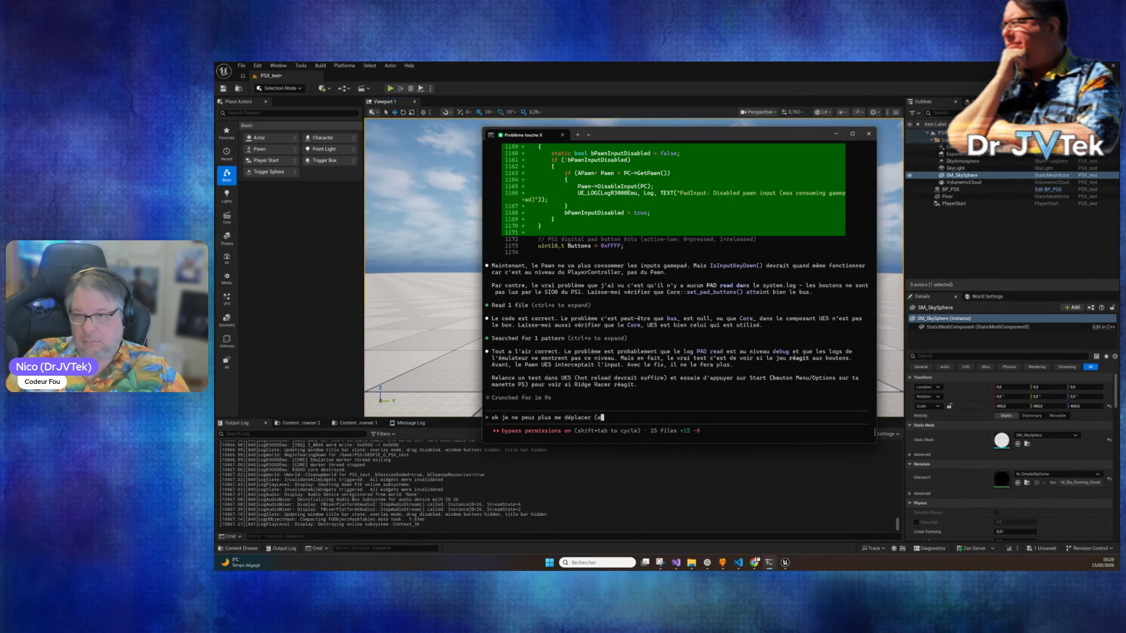
text(n 3D)
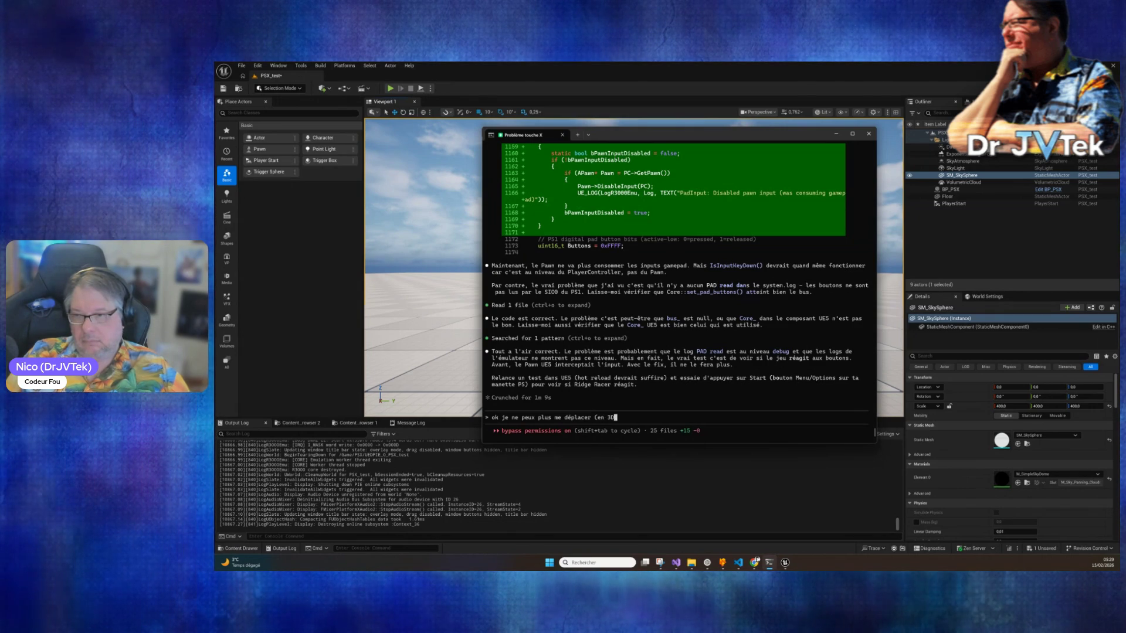
text( ) indeed ...)
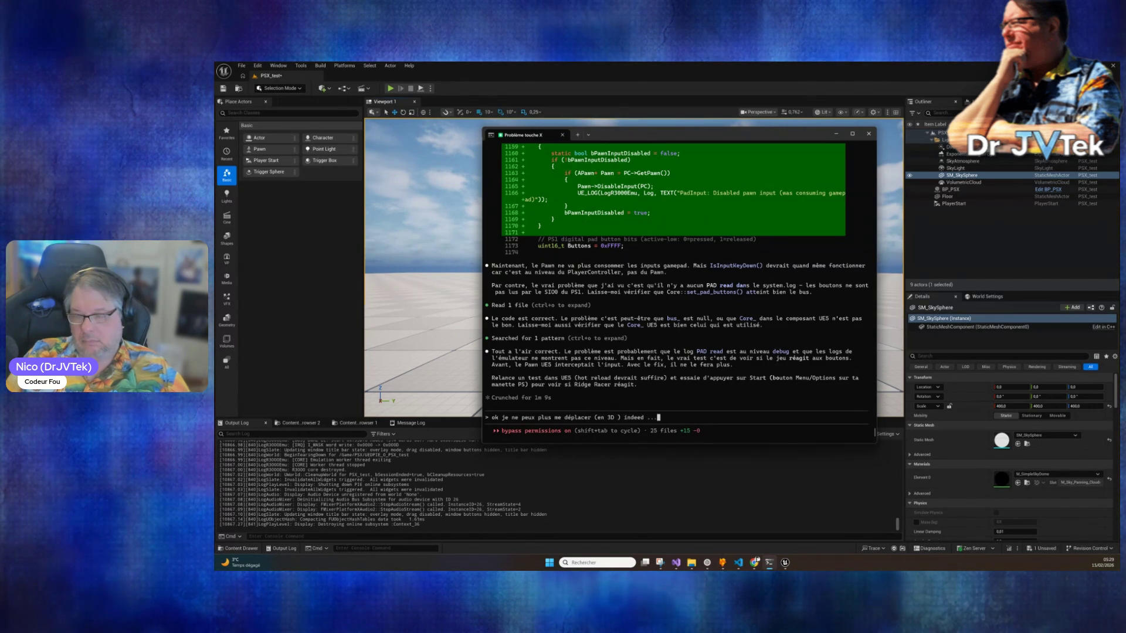
text( mais ca marche toujour pas sur)
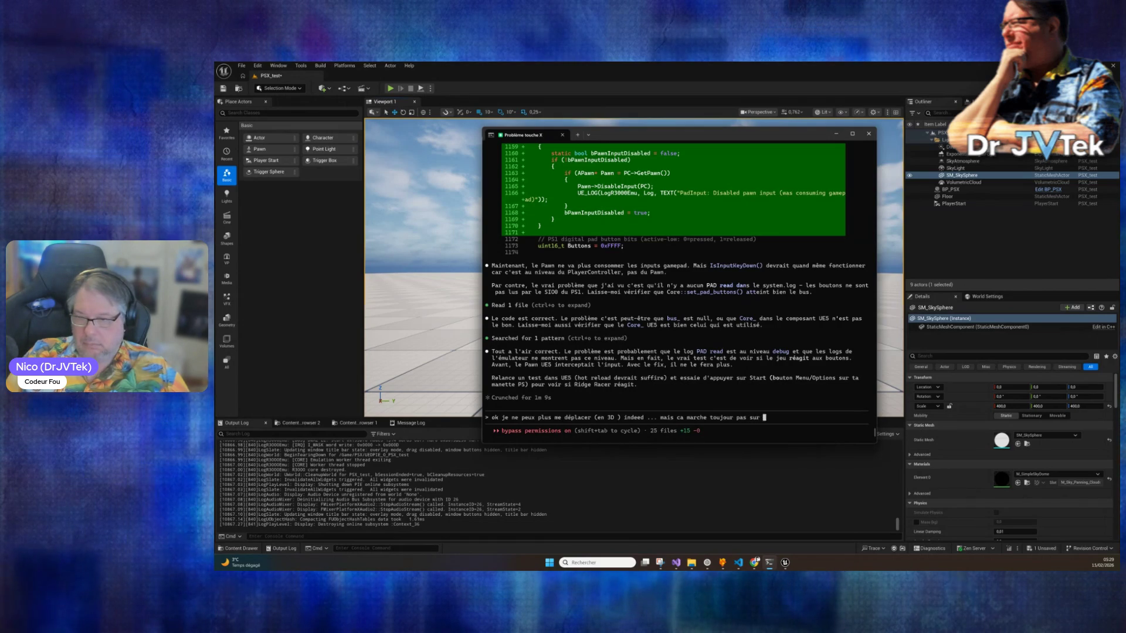
text( les touches j'ai fait tout le)
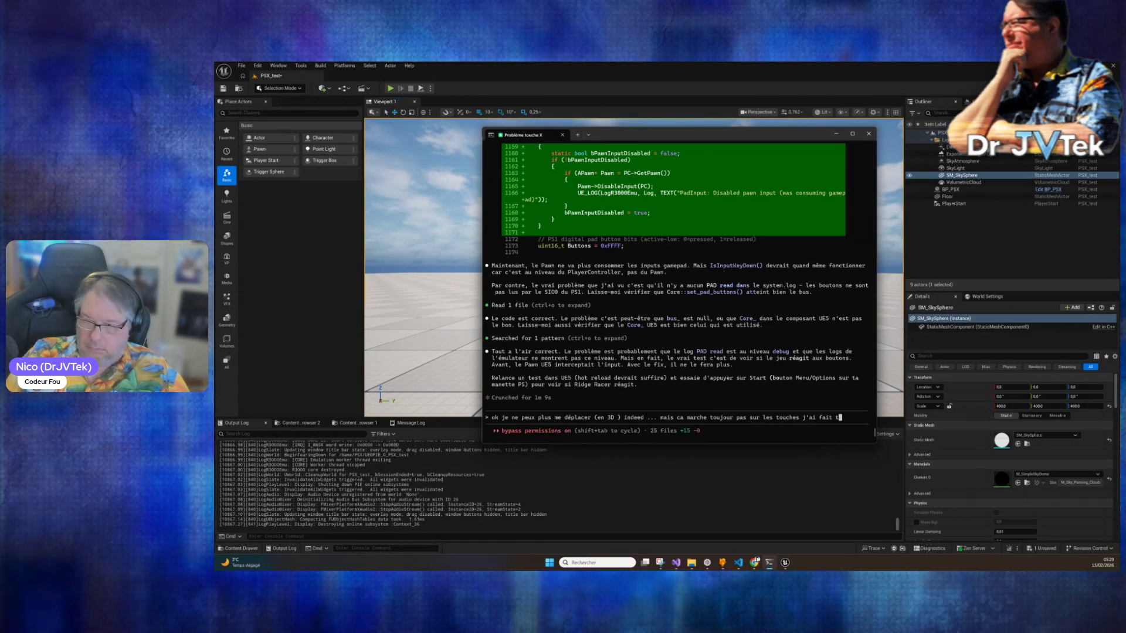
key(Return)
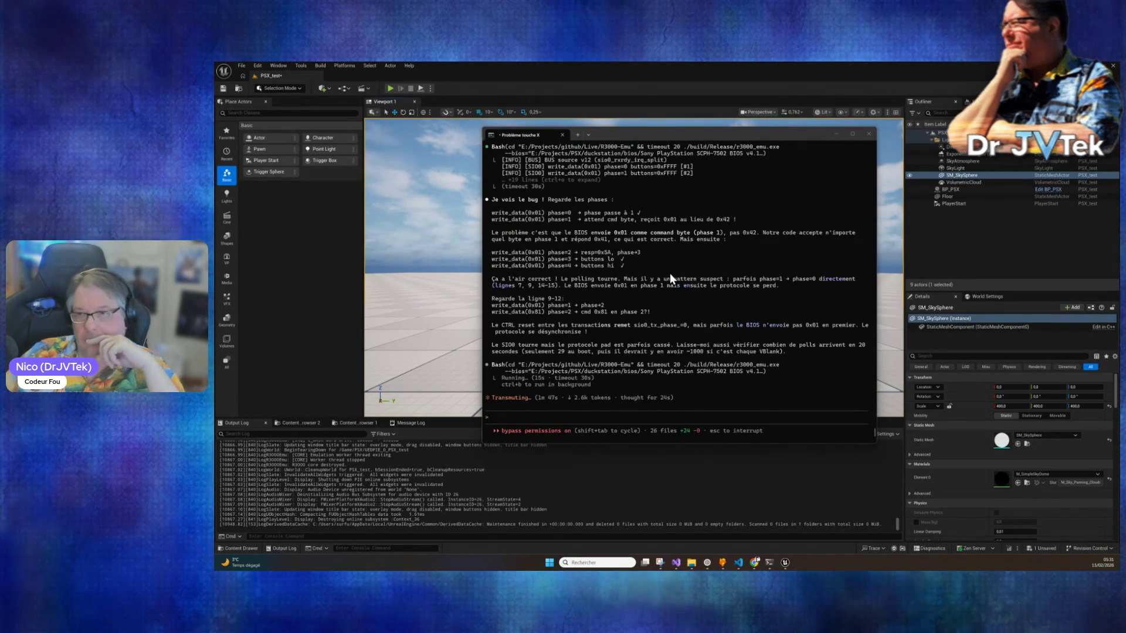
Copy Claude's explanation of the pad communication phases.
double_click(566, 200)
drag(573, 201, 635, 205)
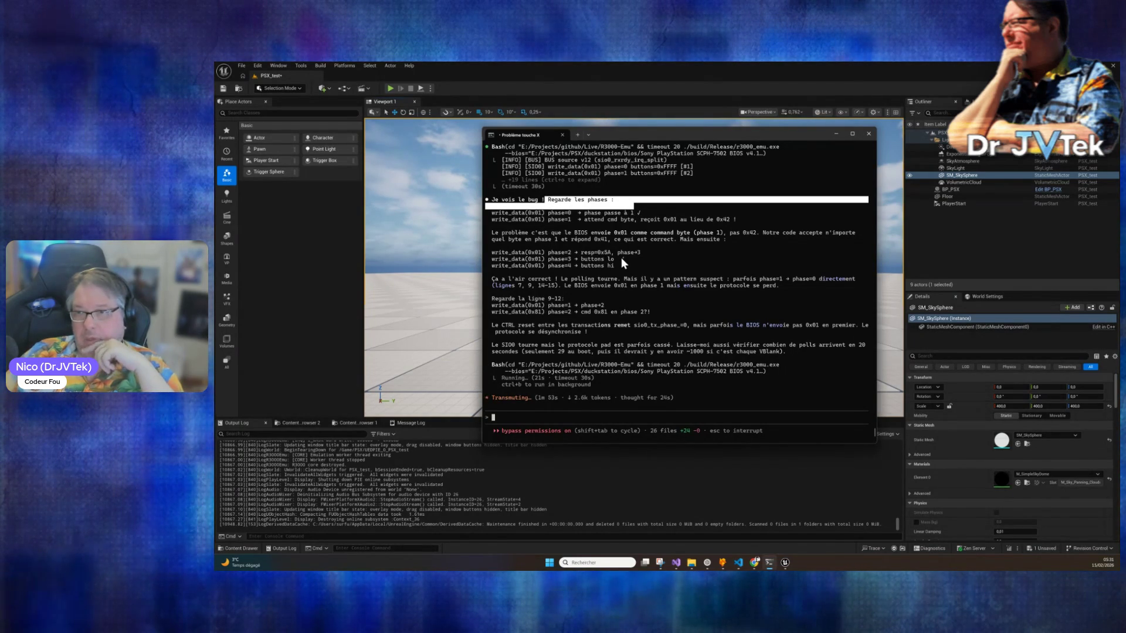
key(ctrl+c)
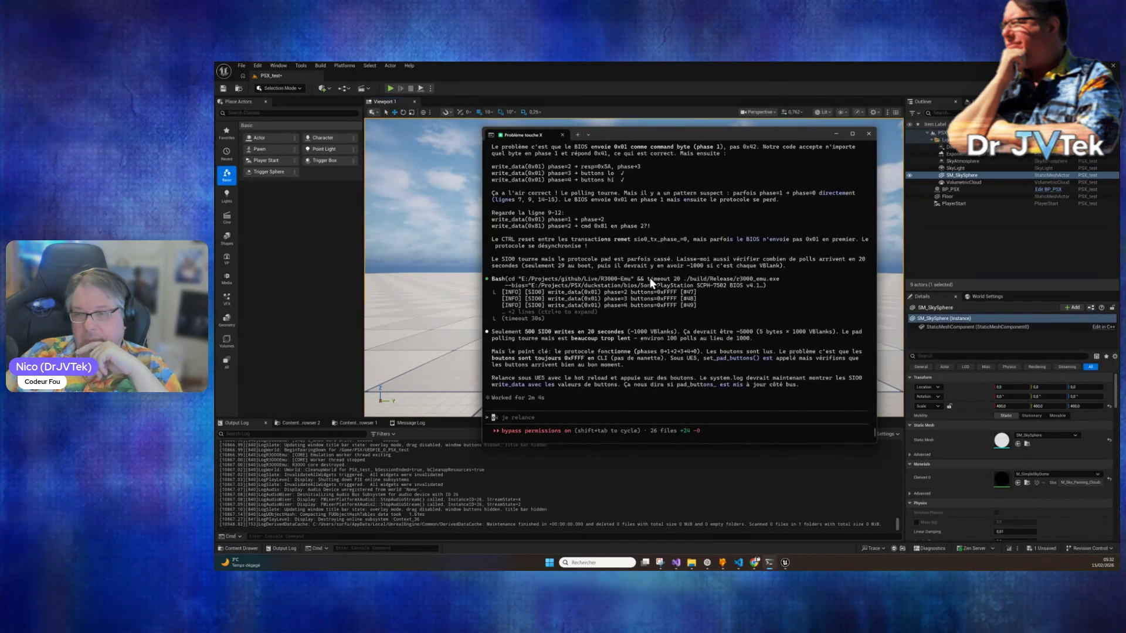
Recompile the PS1 emulator plugin via Live Coding in Unreal, then return to Claude Code.
click(621, 492)
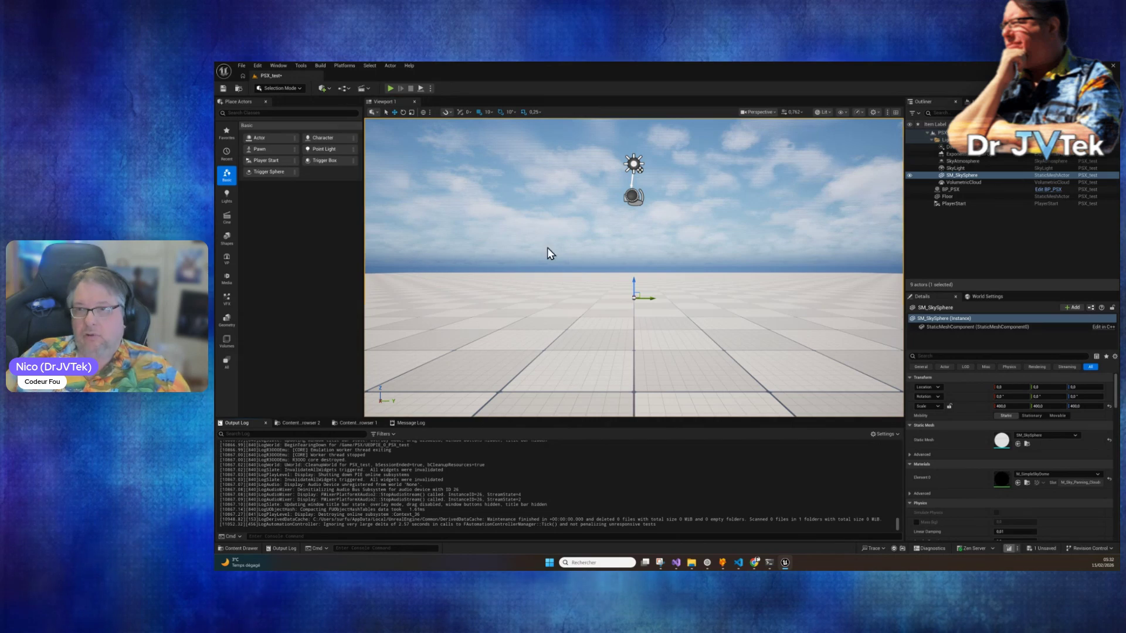
click(768, 340)
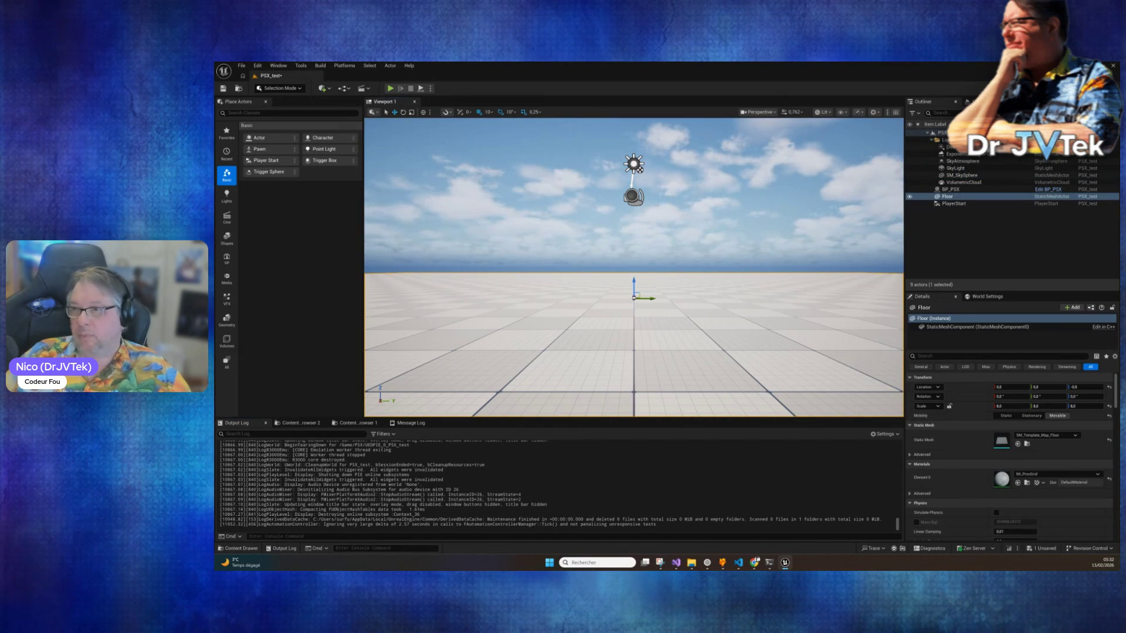
click(1008, 548)
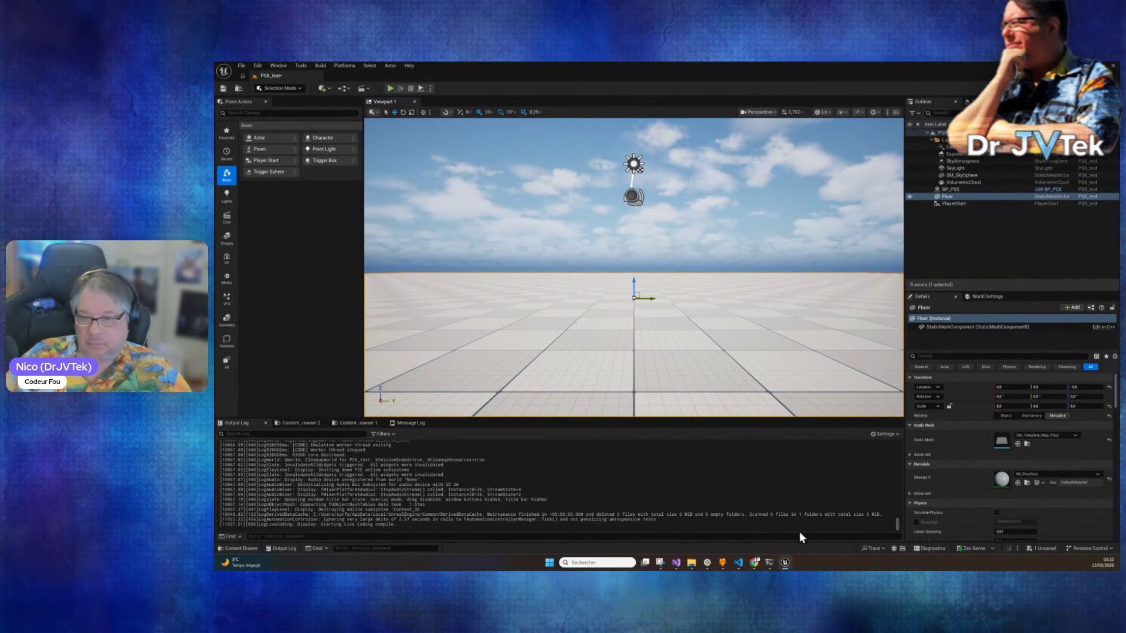
click(768, 562)
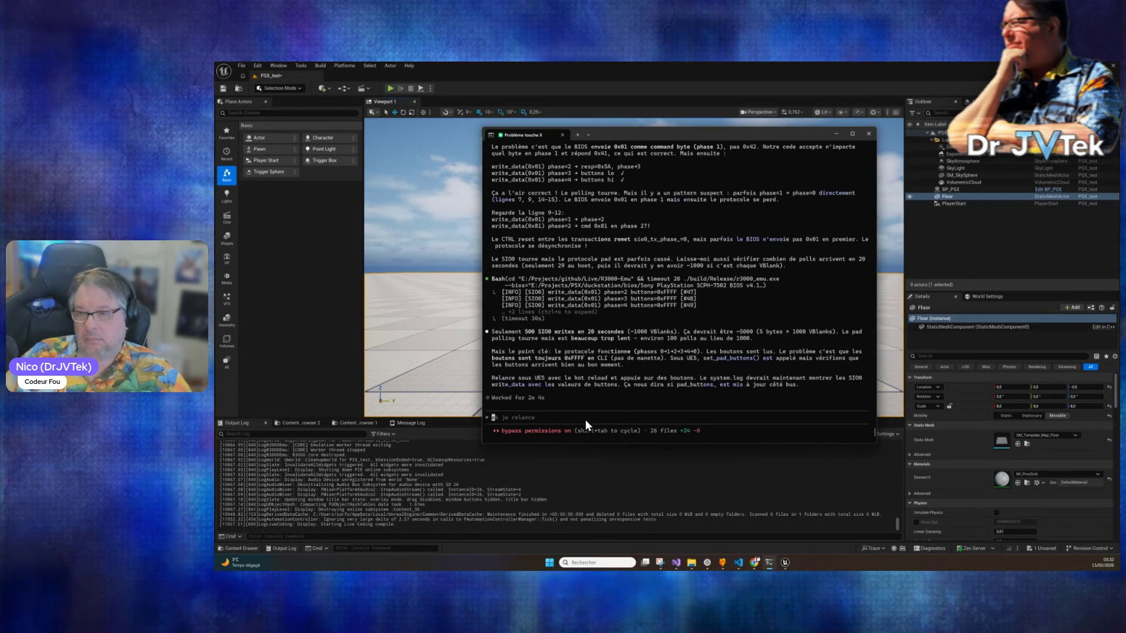
text(po)
Send 'il y a peu etre trop de logs' so Claude trims the SIO0 logs in bus.cpp and rebuilds.
key(BackSpace)
key(BackSpace)
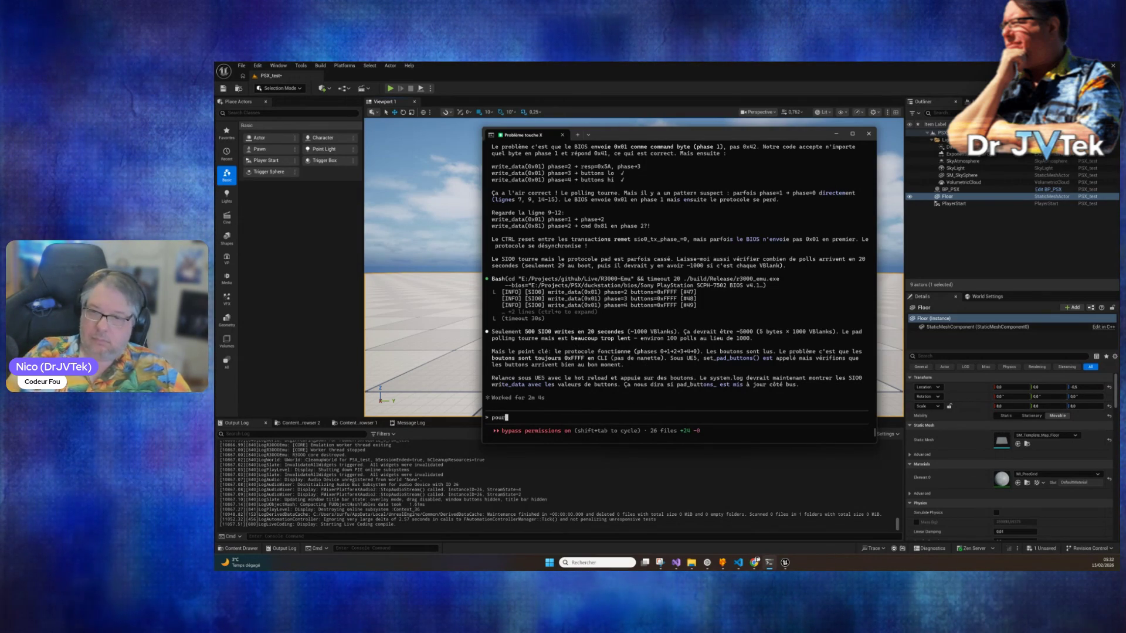
text(il y a pe)
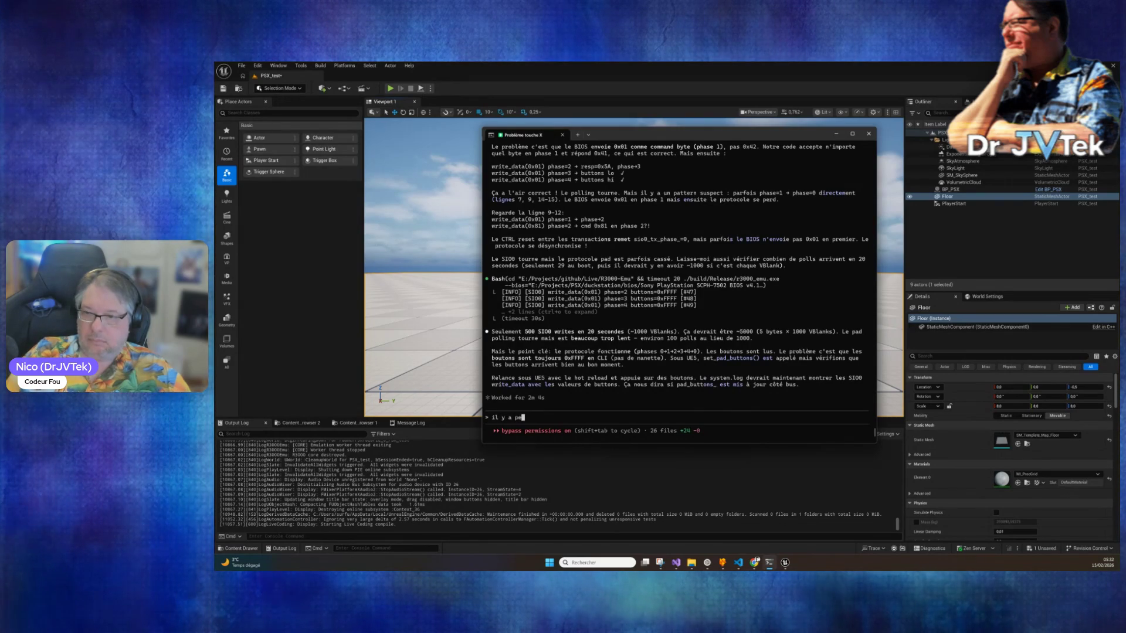
text(u etre trop de log)
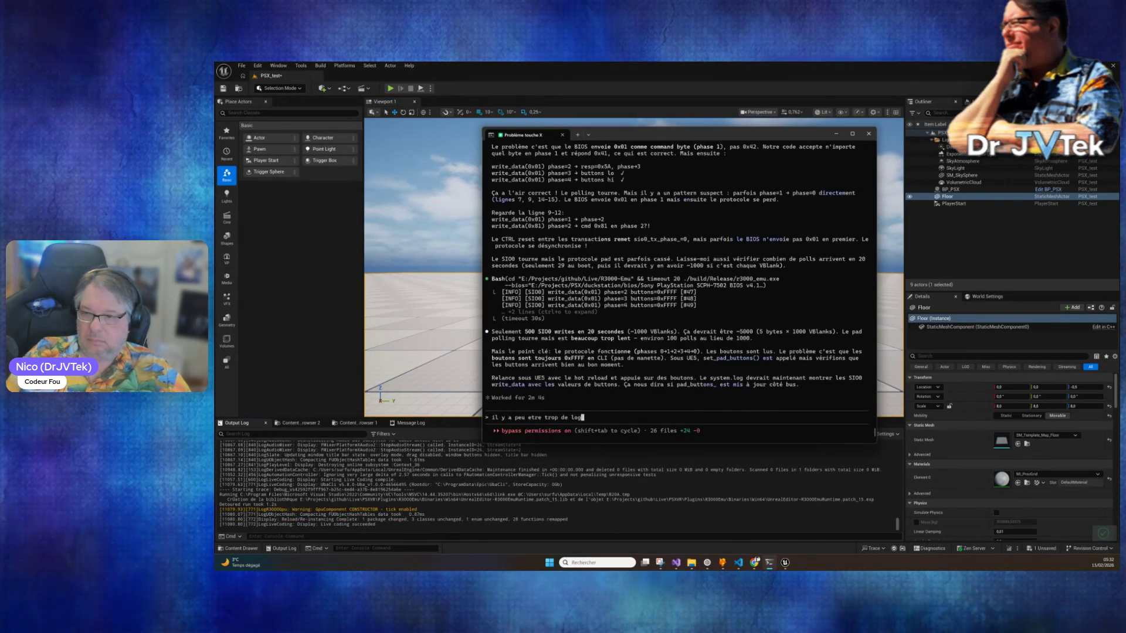
text(s)
key(Return)
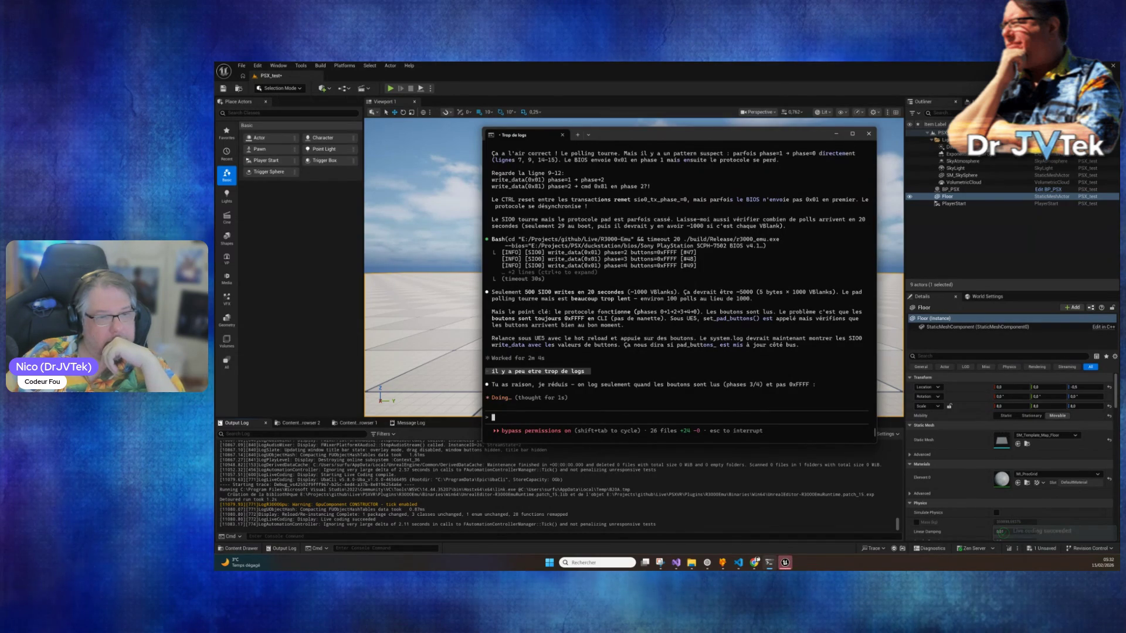
key(alt+Tab)
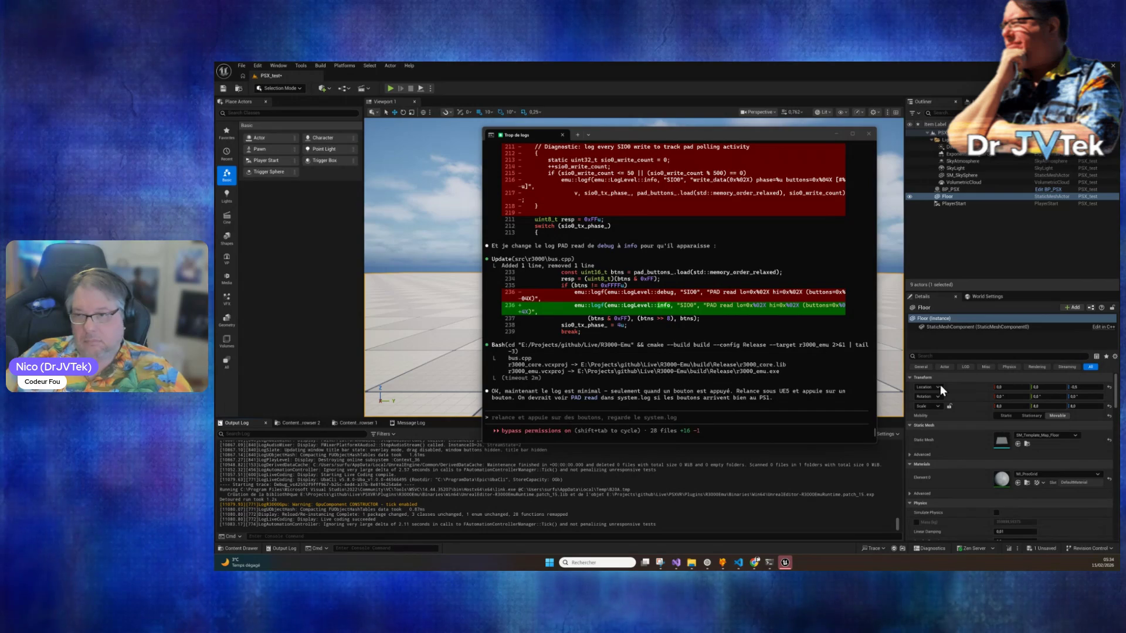
scroll(649, 393, up, 10)
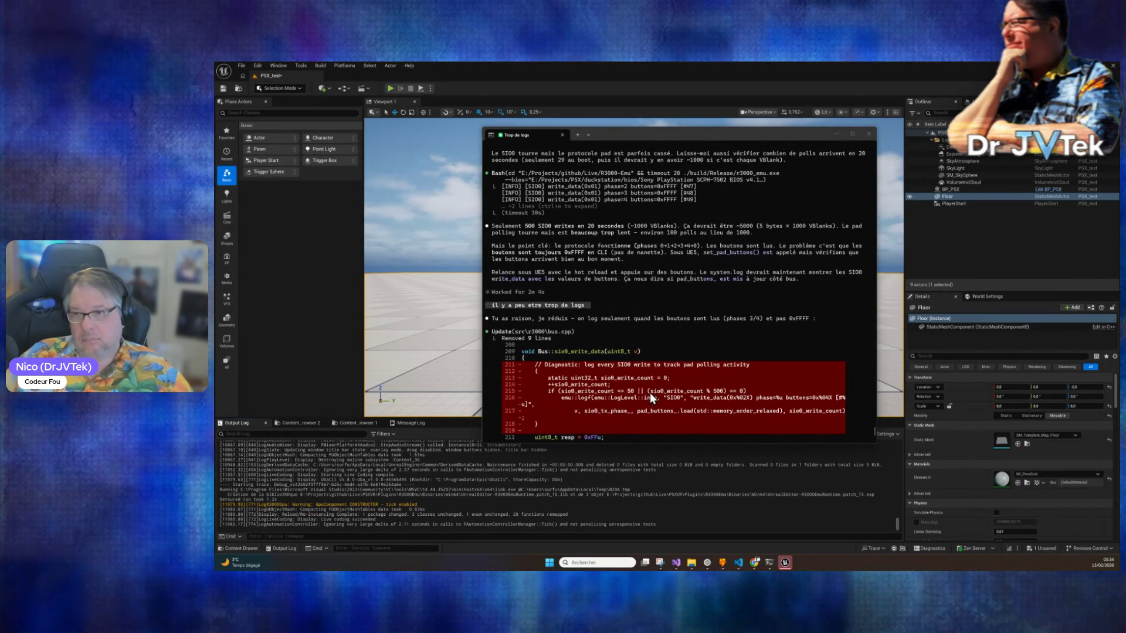
scroll(650, 392, down, 2)
scroll(650, 392, down, 8)
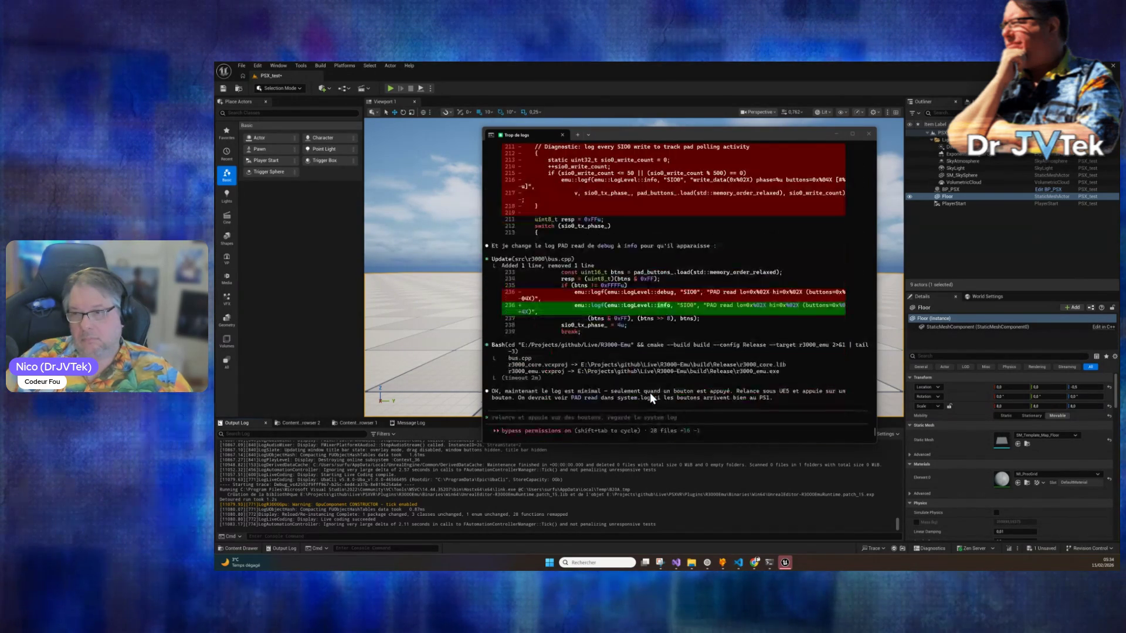
Tell Claude the logs display at trace level, then open BP_PSX in the Unreal editor.
text(je veux dire on est en trace la)
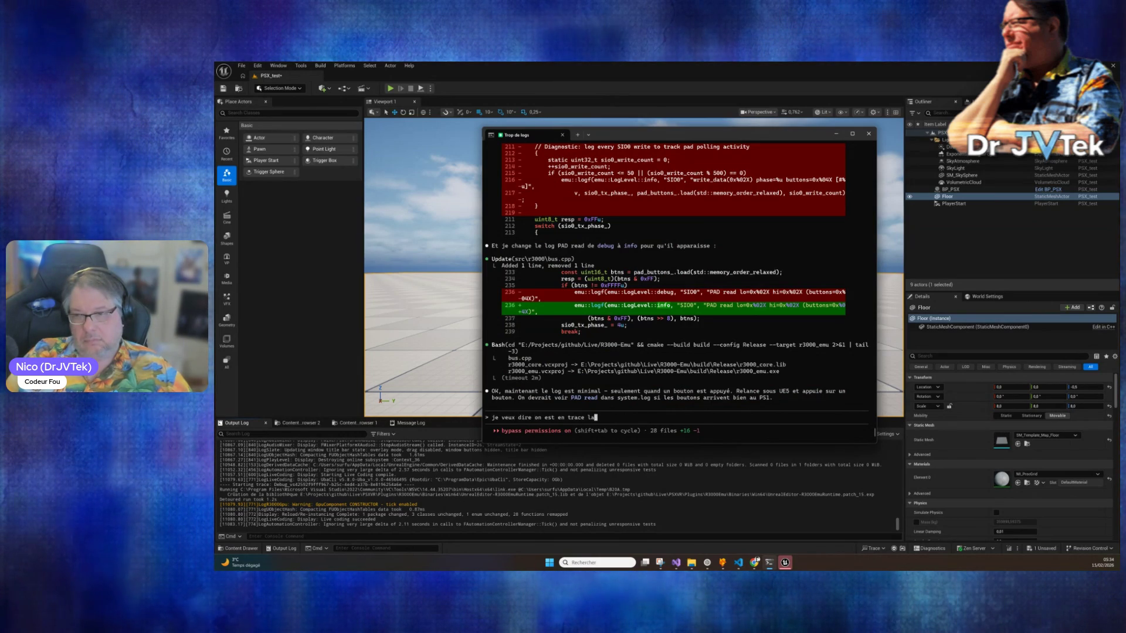
key(BackSpace)
key(BackSpace)
text(sur l'afrf)
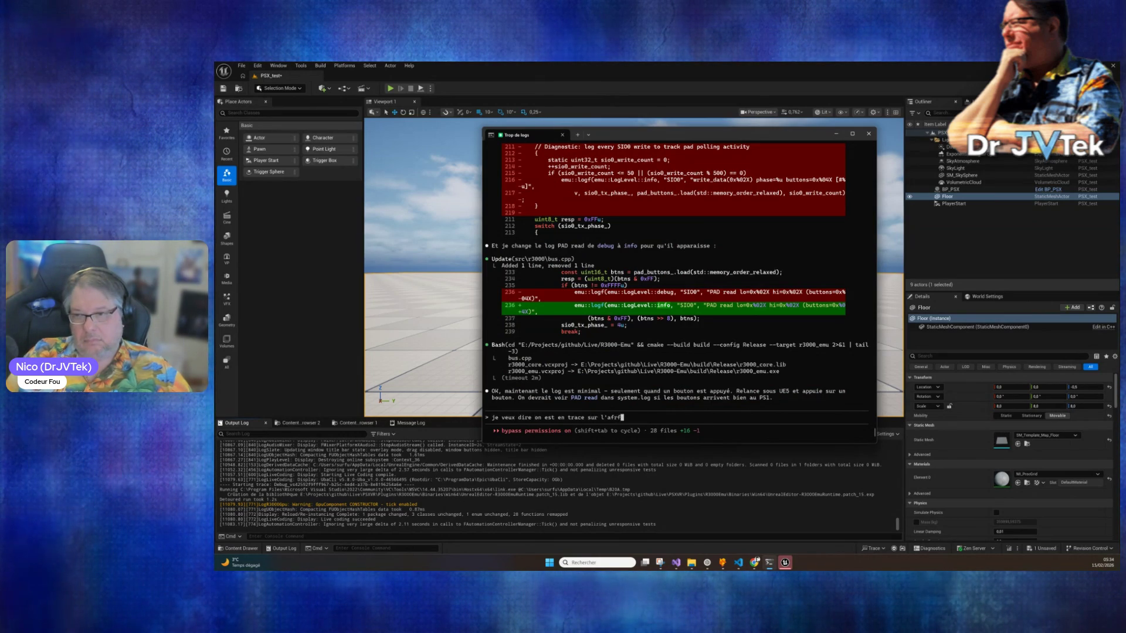
text(ic)
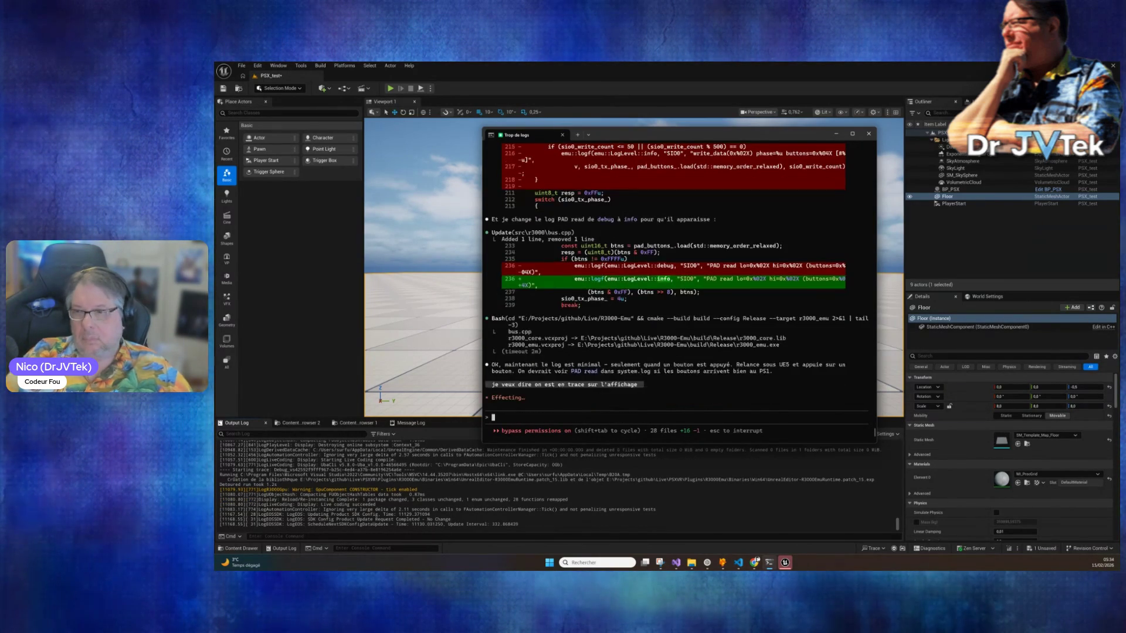
click(1050, 197)
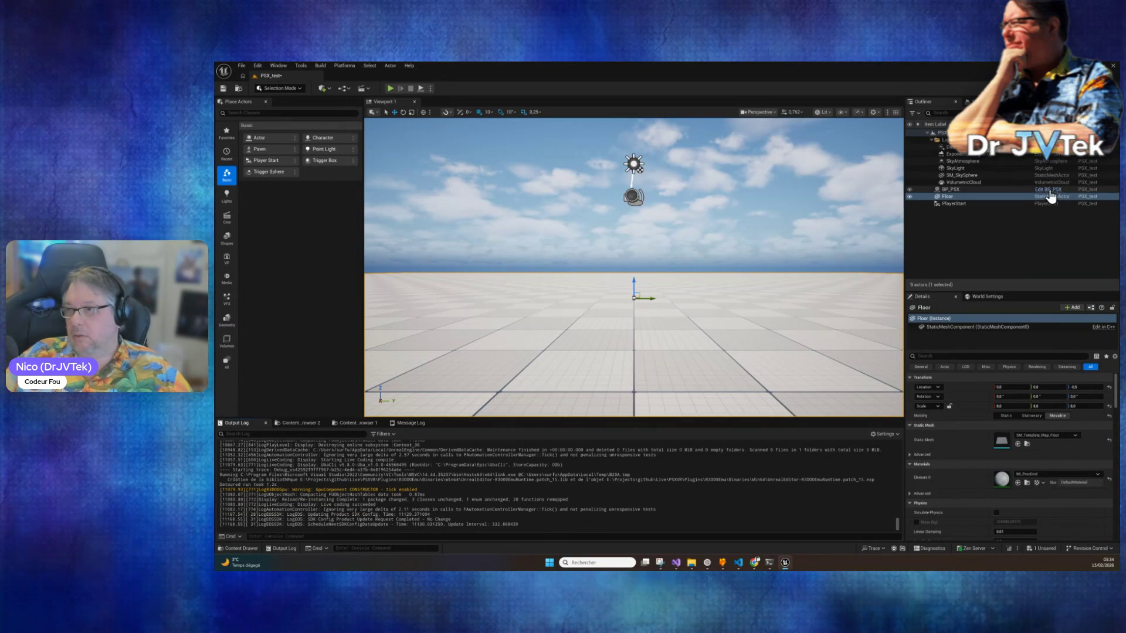
click(1049, 190)
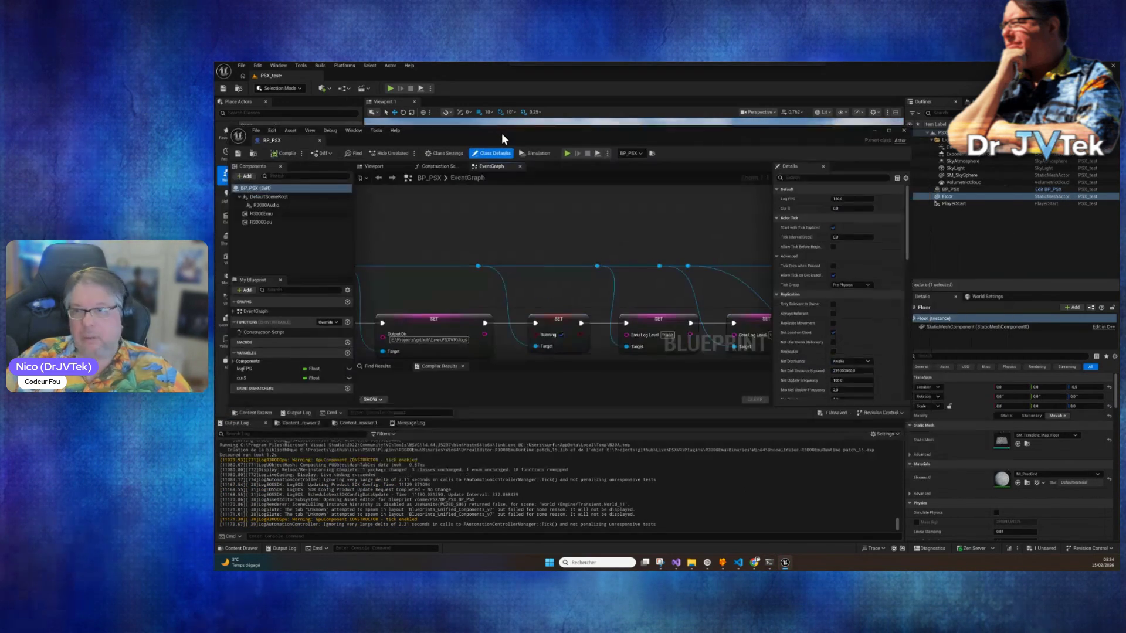
Uncheck Debug Mesh Log on the R3000Gpu component, then compile, save and close BP_PSX.
click(261, 218)
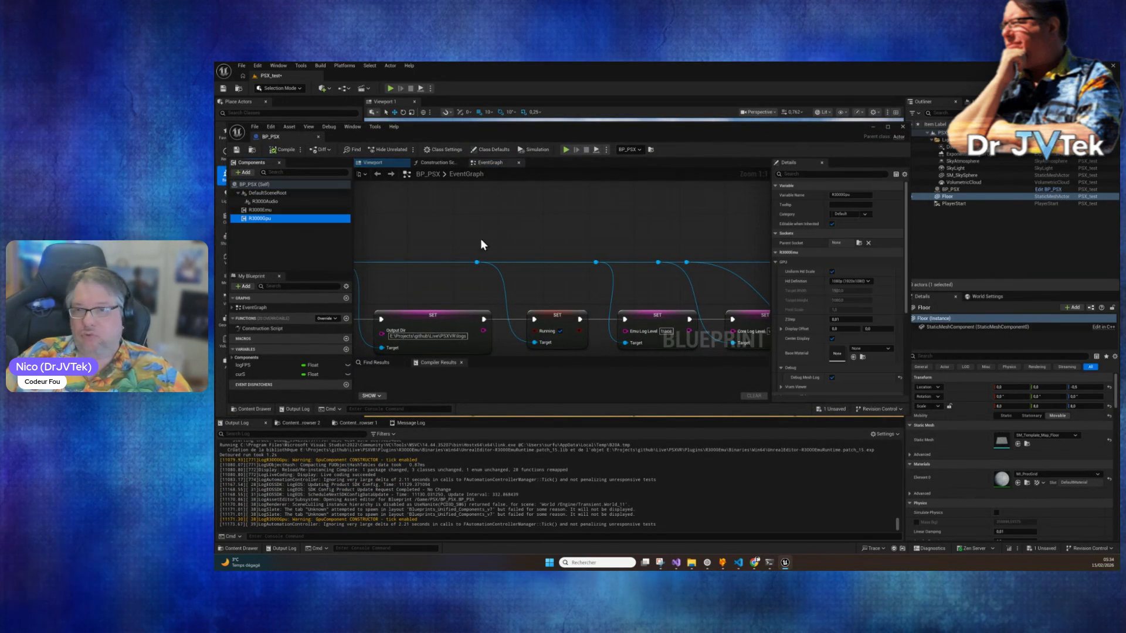
click(831, 378)
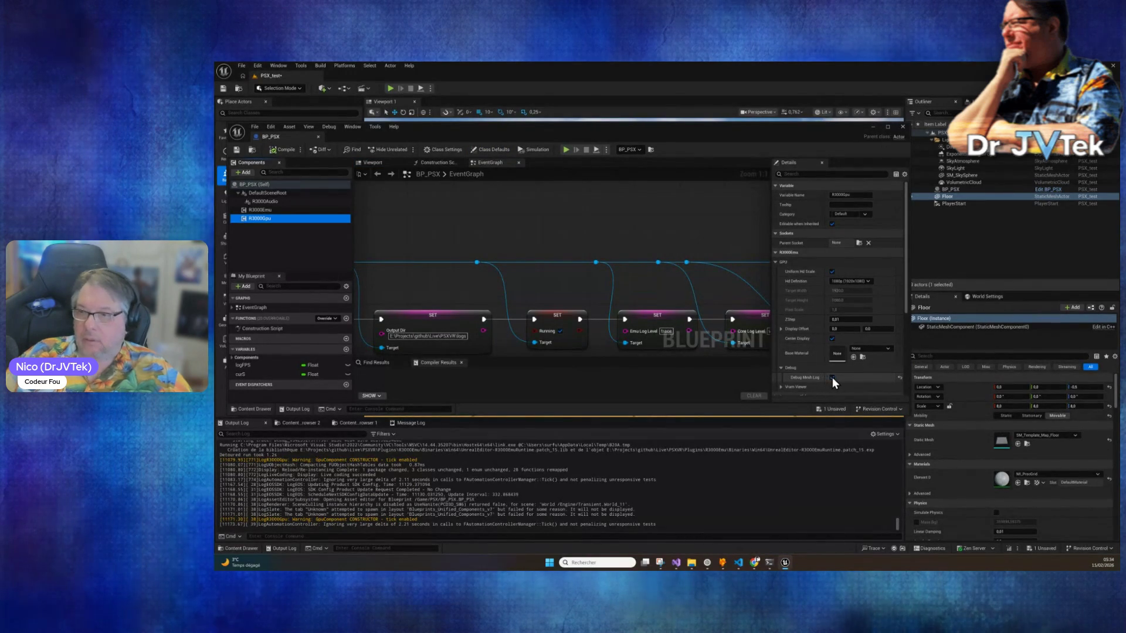
click(284, 151)
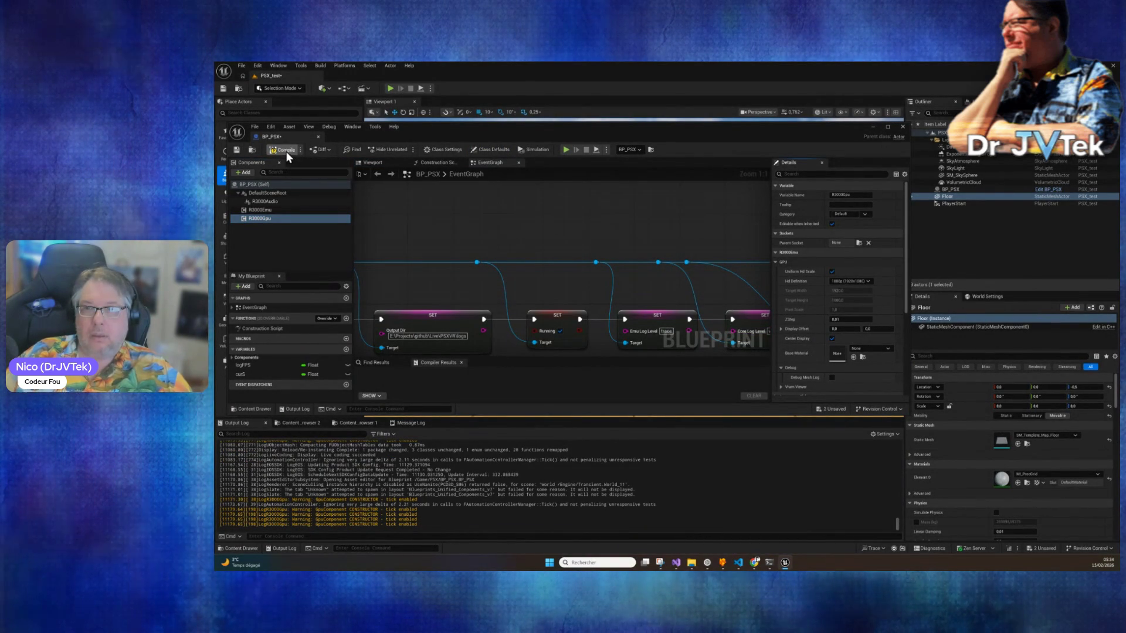
click(235, 150)
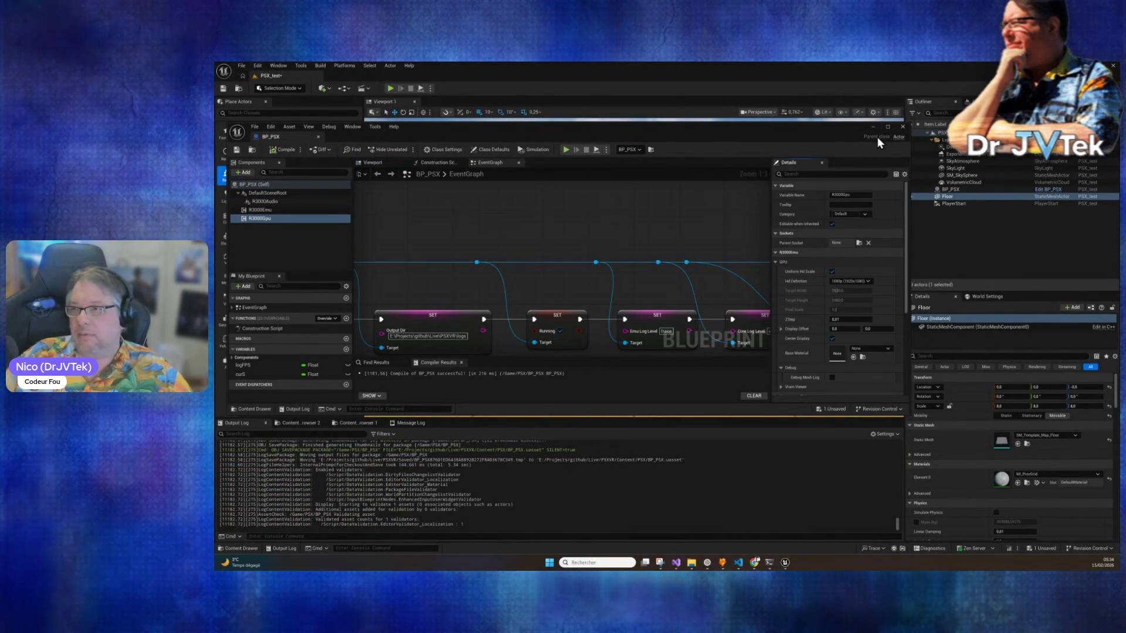
click(901, 127)
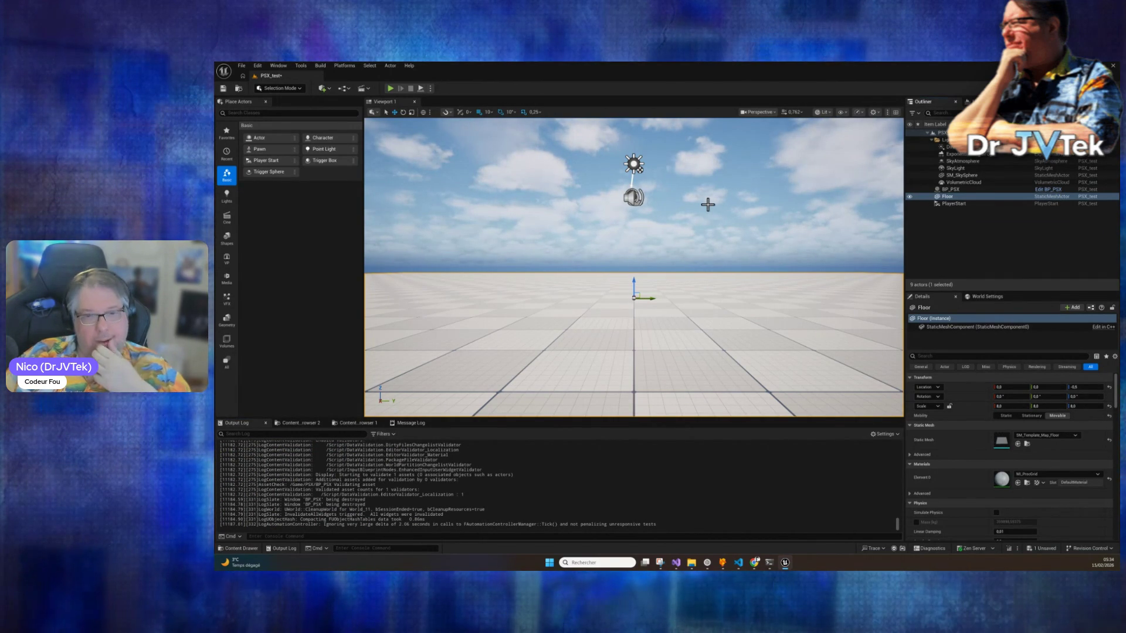
Reopen BP_PSX, recompile and save it, close it, and select the Floor actor.
click(1050, 189)
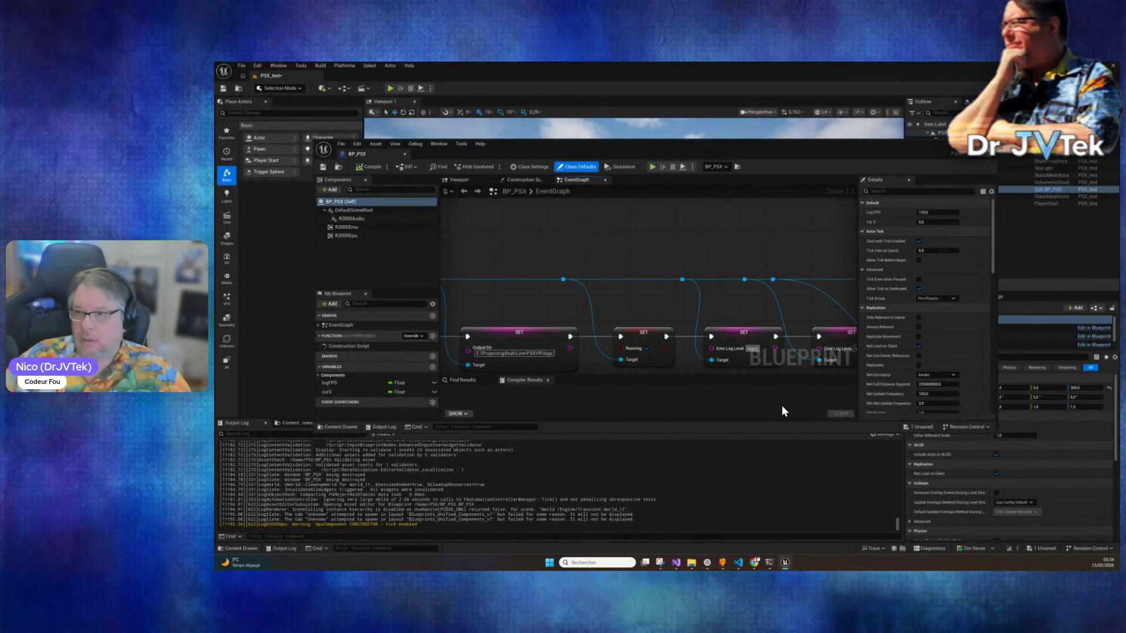
click(377, 165)
click(323, 167)
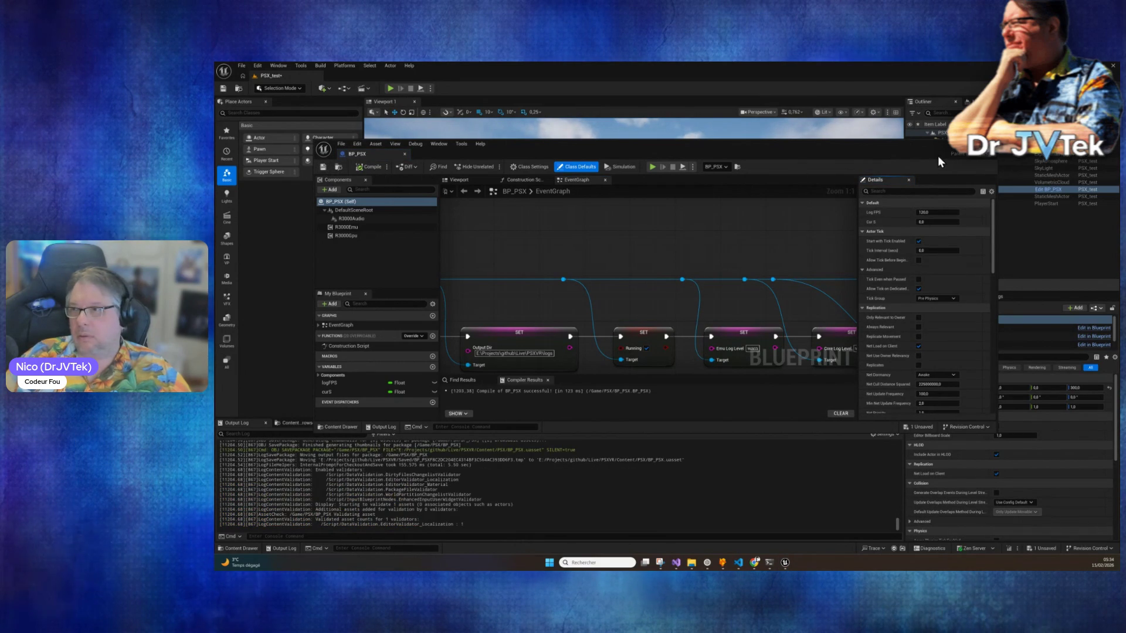
click(955, 149)
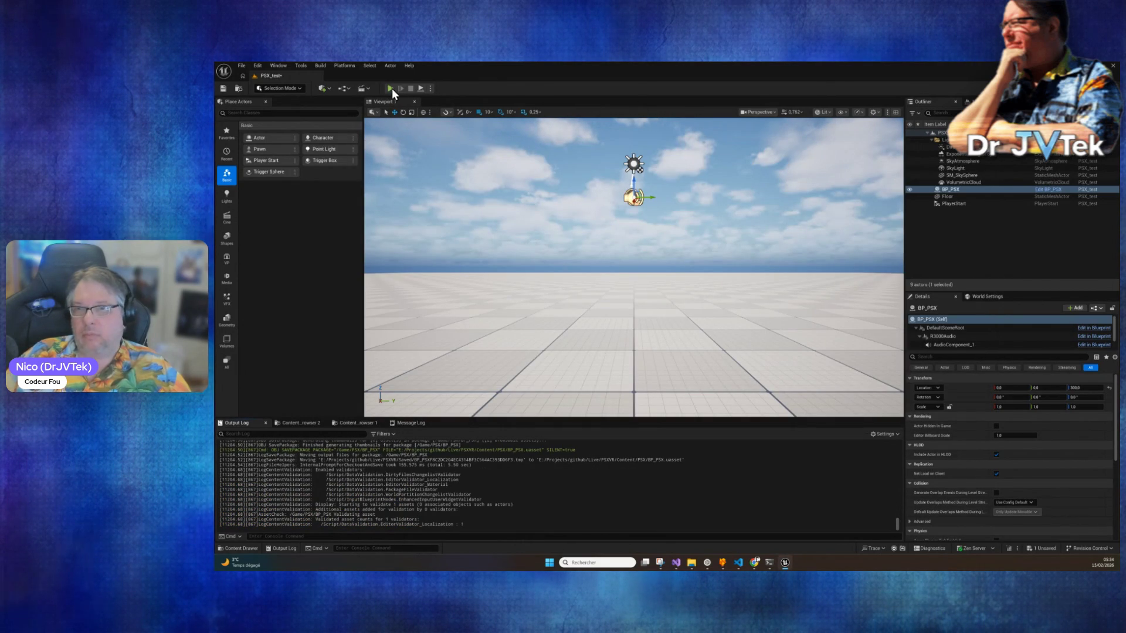
click(629, 291)
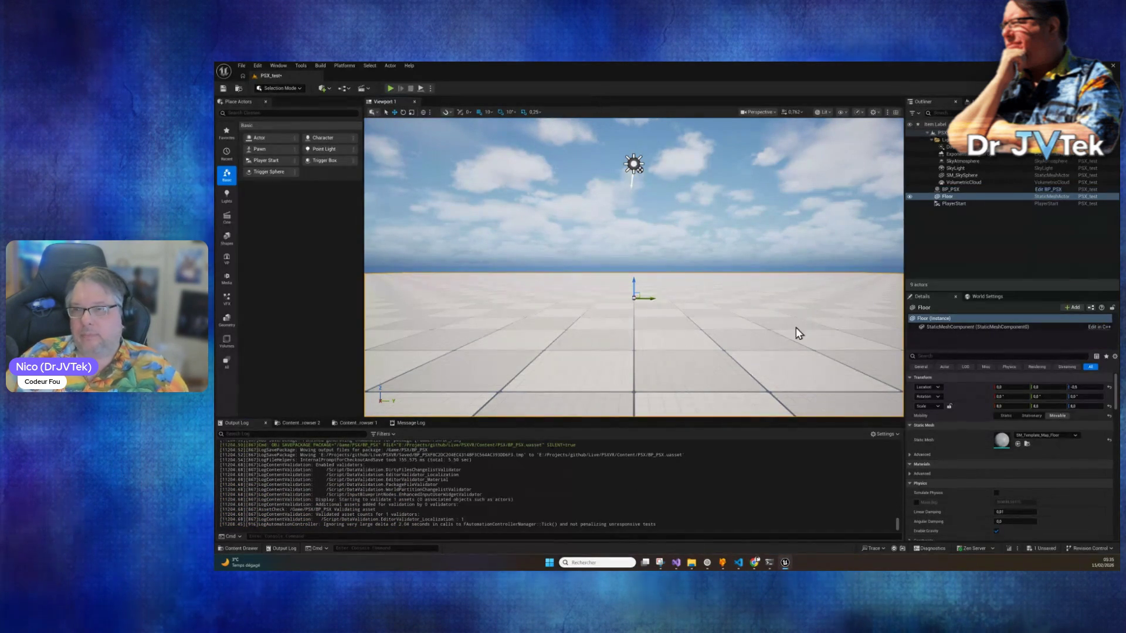
Read Claude's explanation of the GPU trace log flood, then return to Unreal and play PSX_test.
click(768, 563)
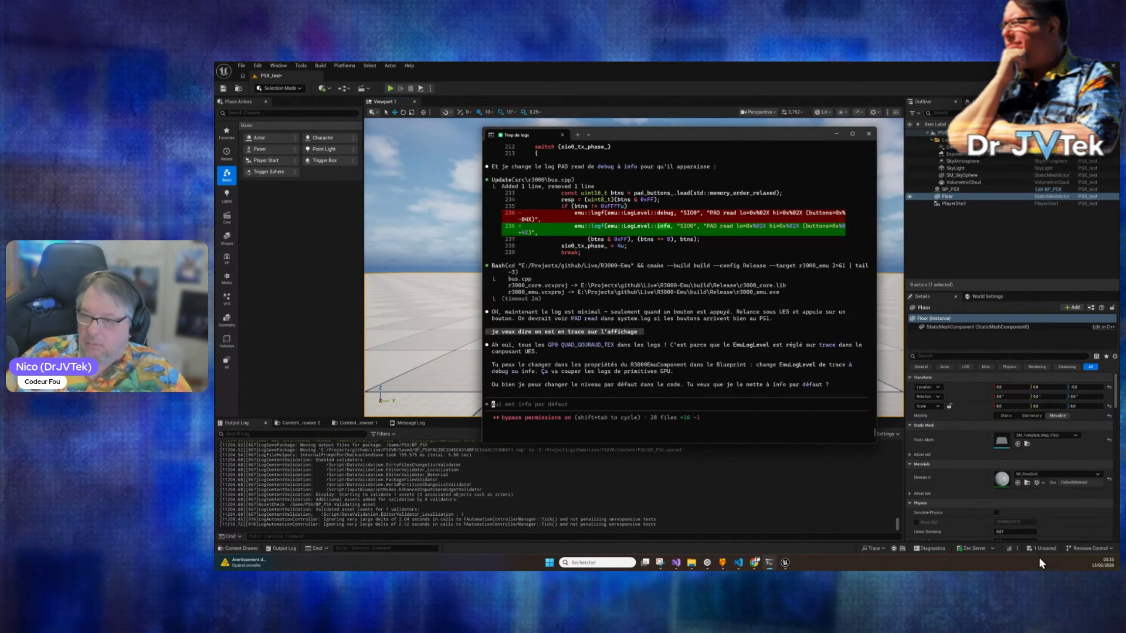
click(1008, 550)
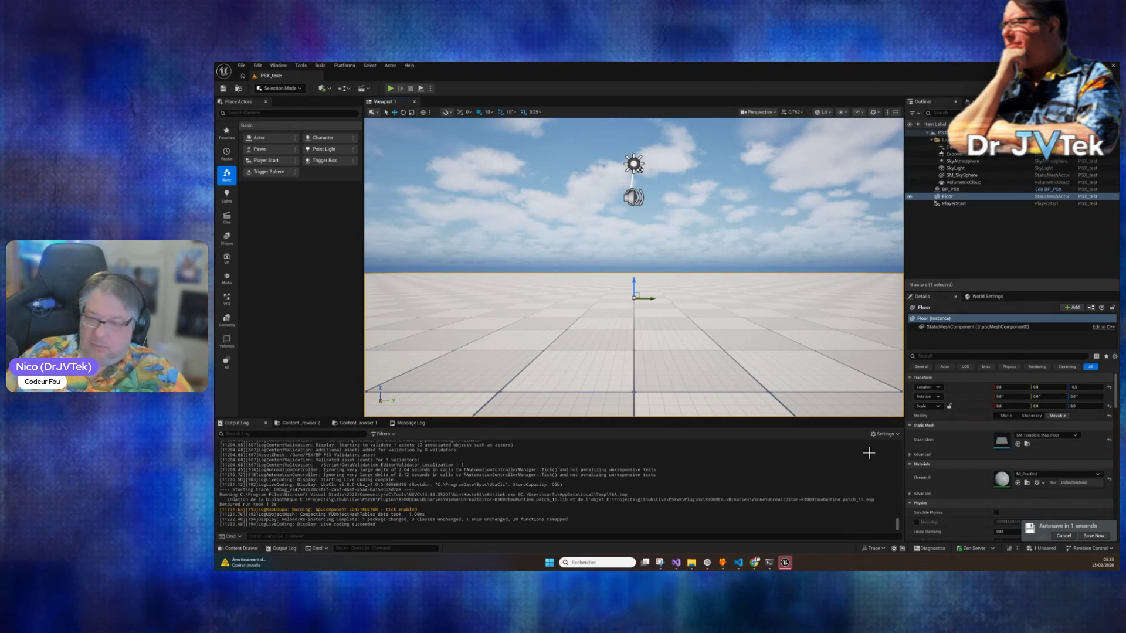
click(390, 89)
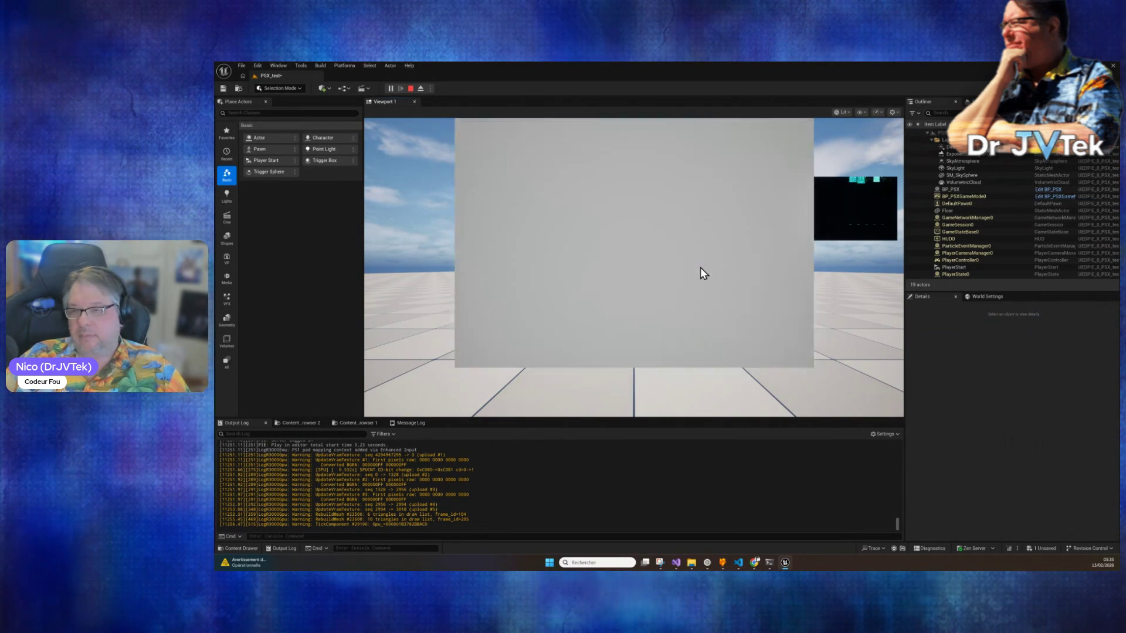
Focus the running PSX_test game to try the gamepad, then return to Claude Code.
click(701, 268)
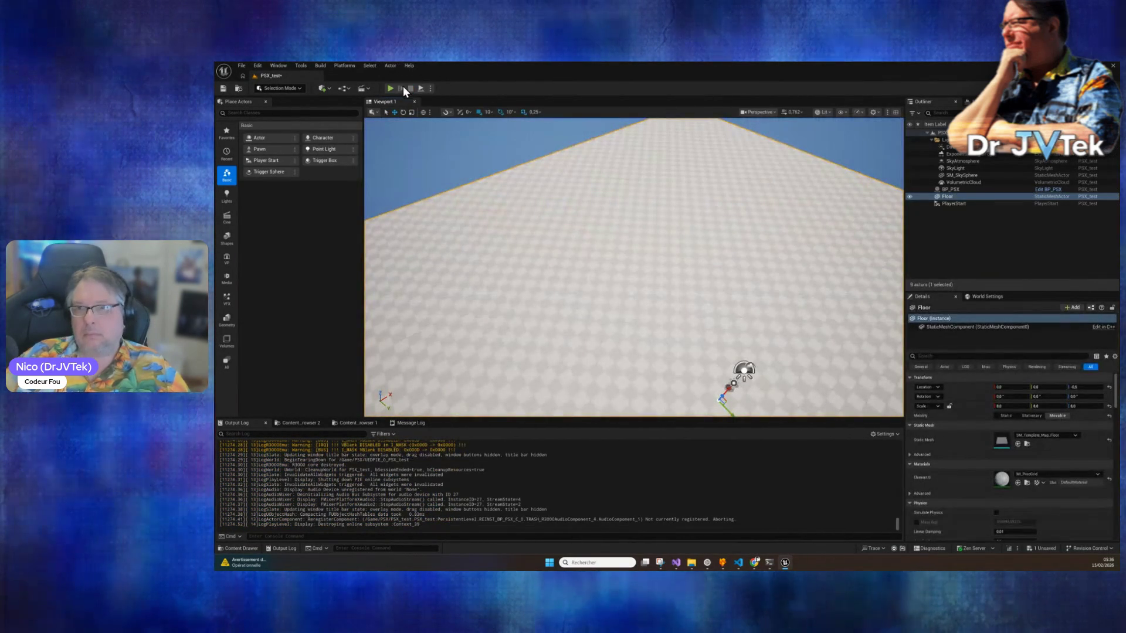
click(771, 564)
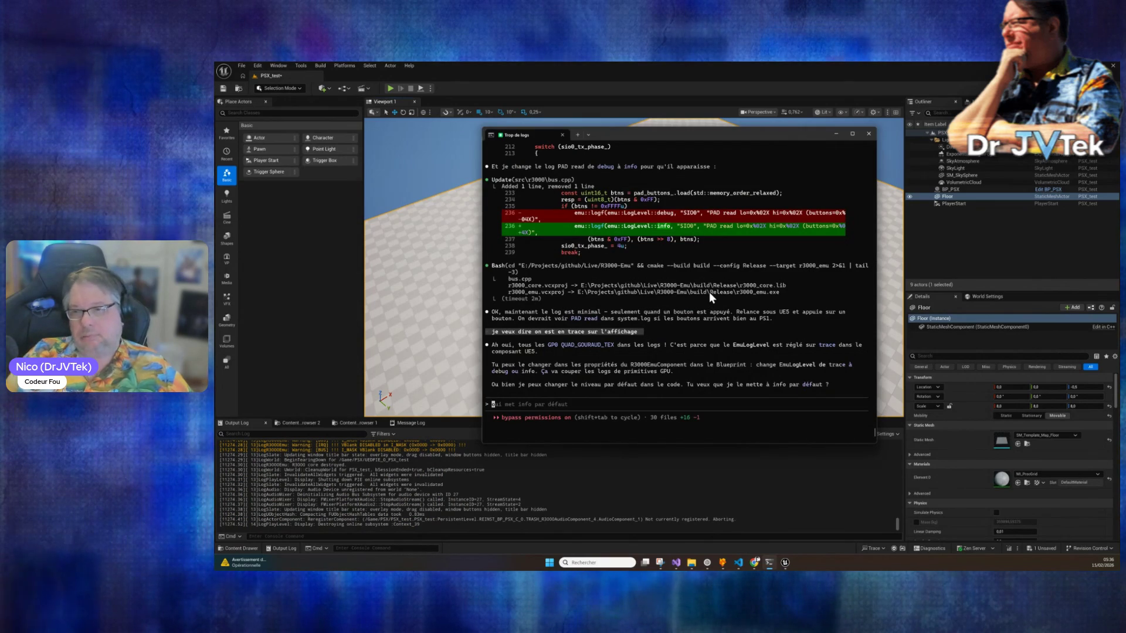
Tell Claude the logs were reduced but input still fails, then start a new play session.
text(ouk j'ai réduit les)
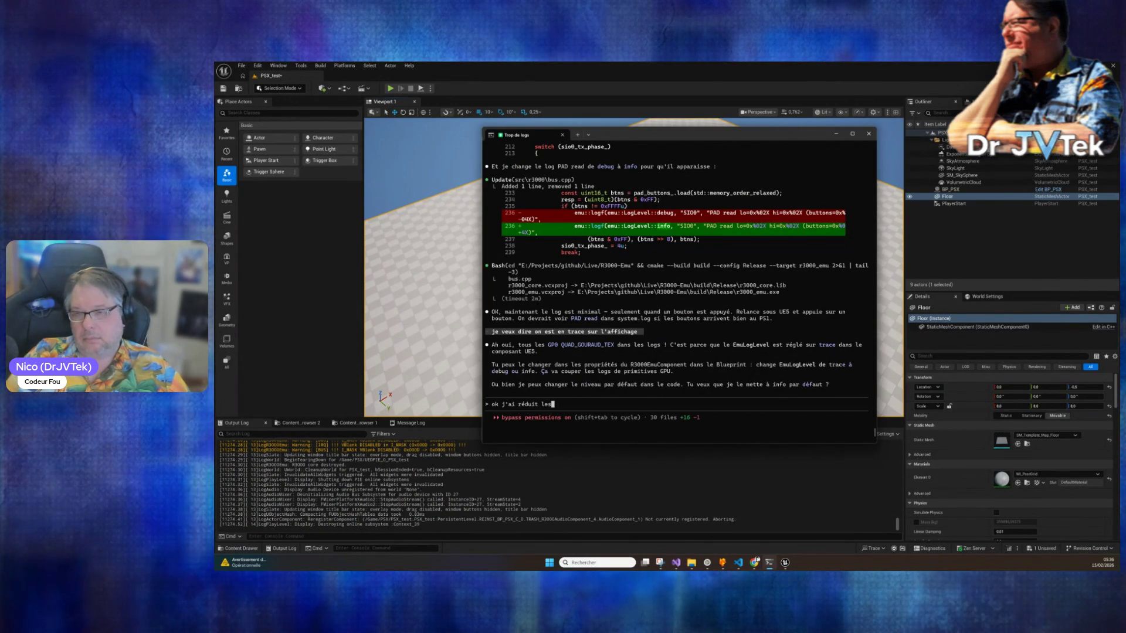
text(t c)
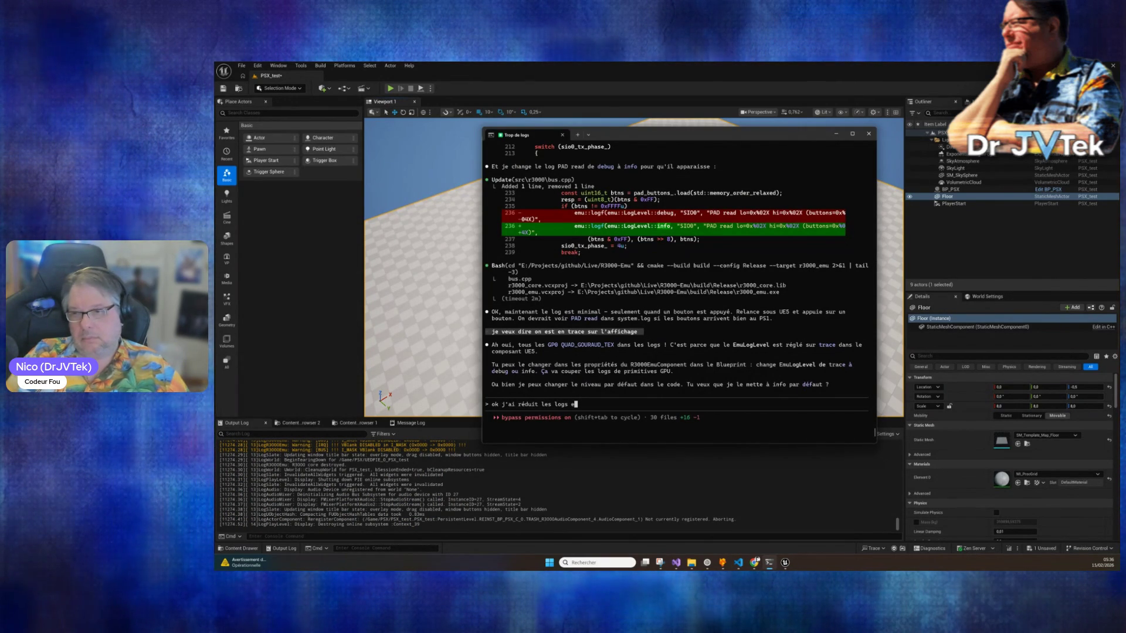
text(a mar)
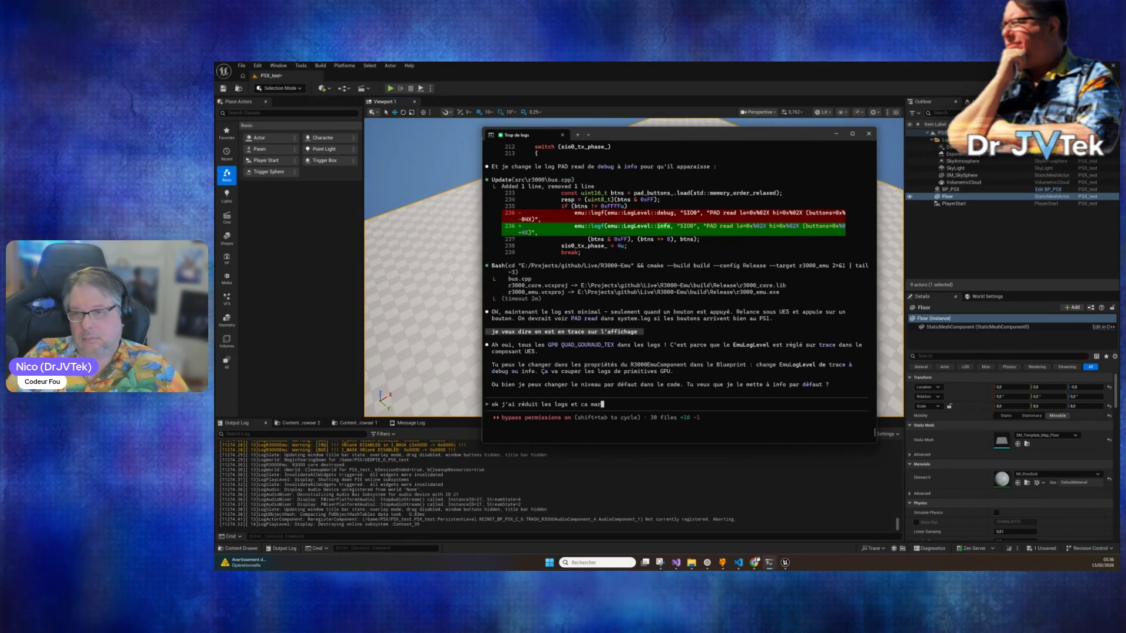
text(che toujours pas e)
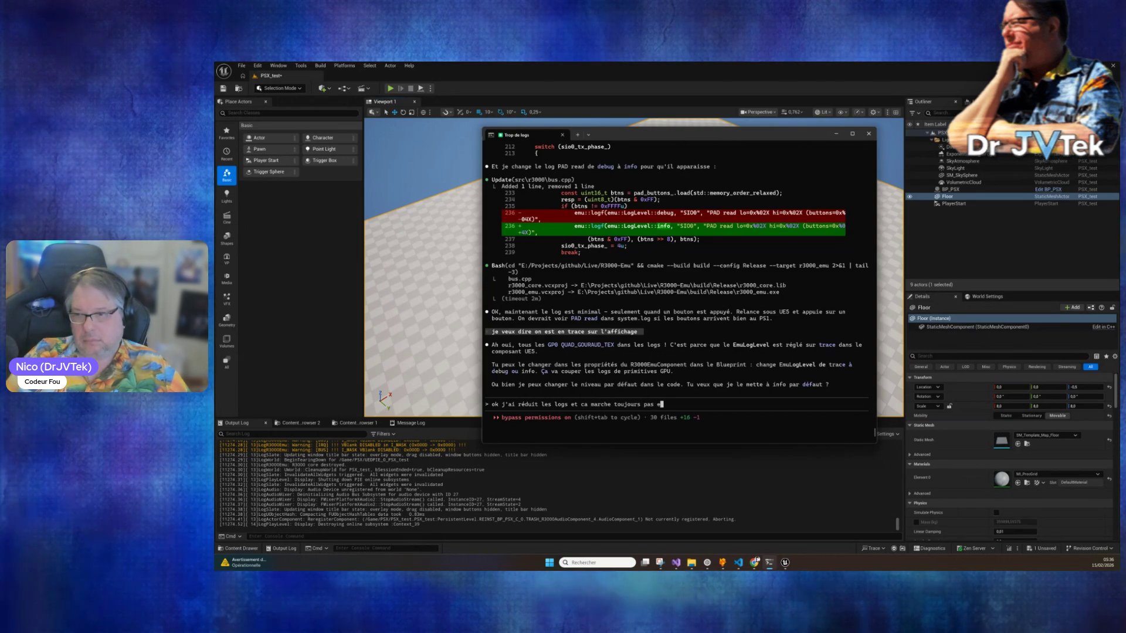
text(t p)
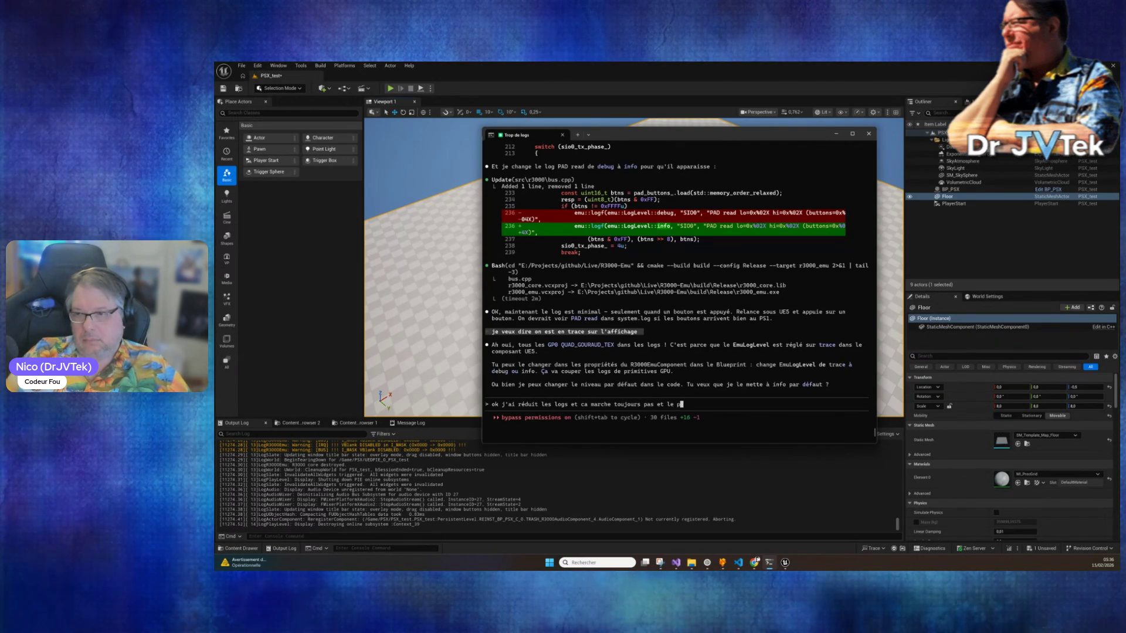
text(owm a premi)
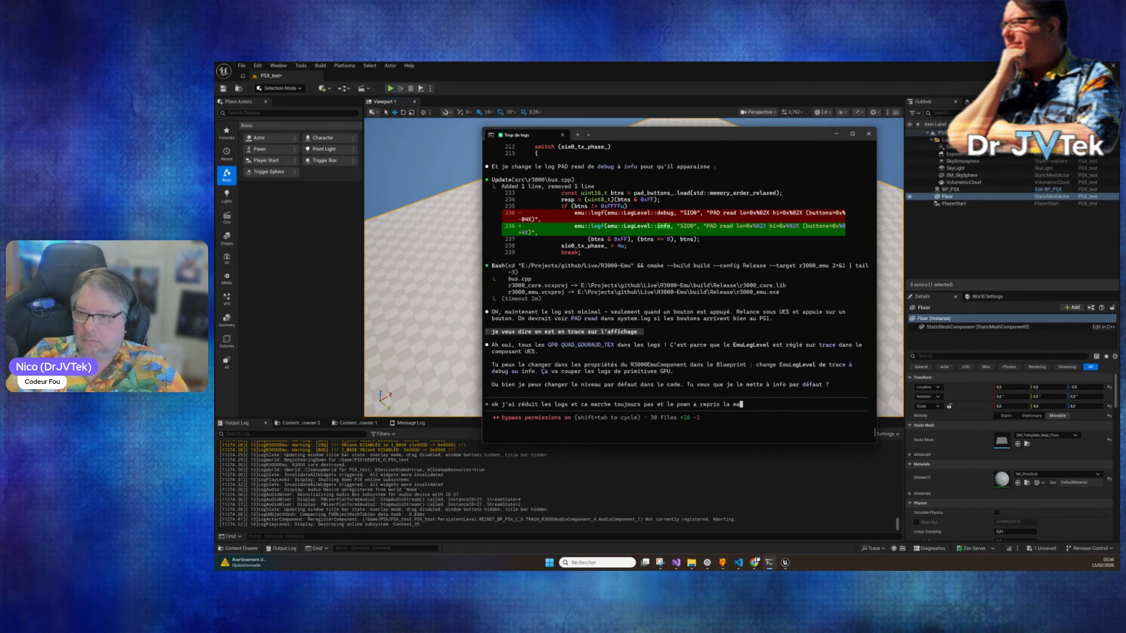
text(il semble)
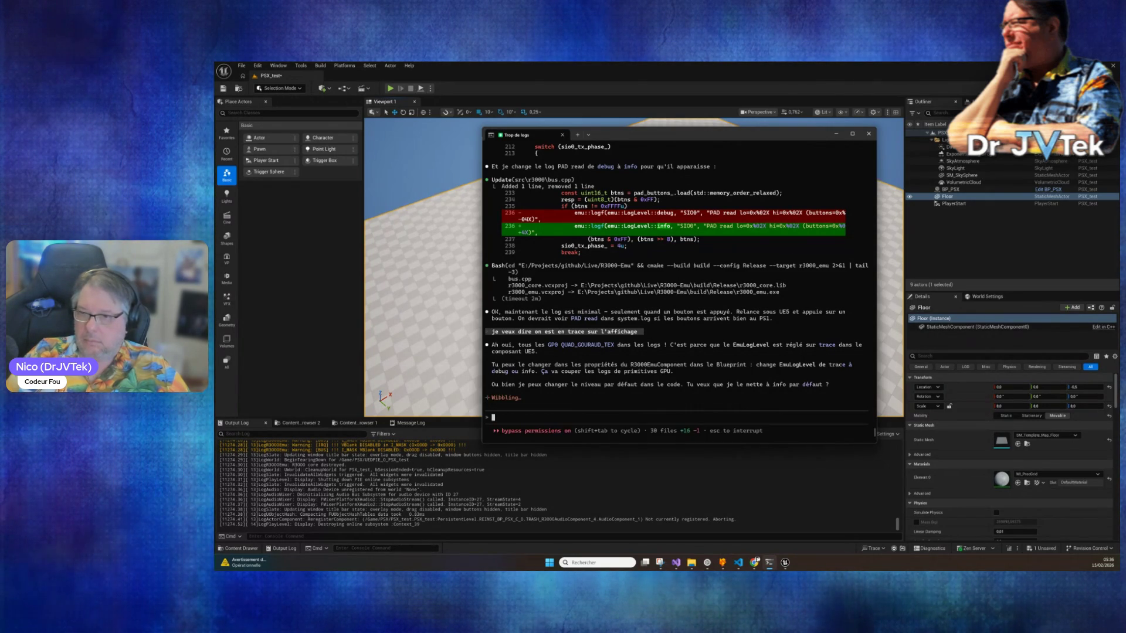
key(Return)
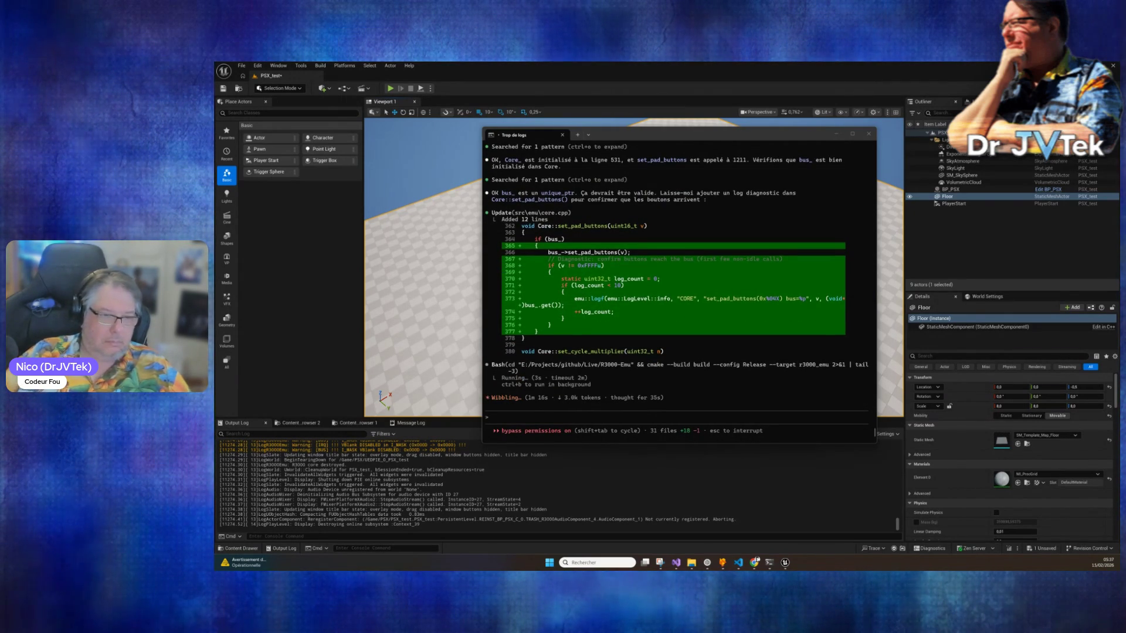
key(alt+p)
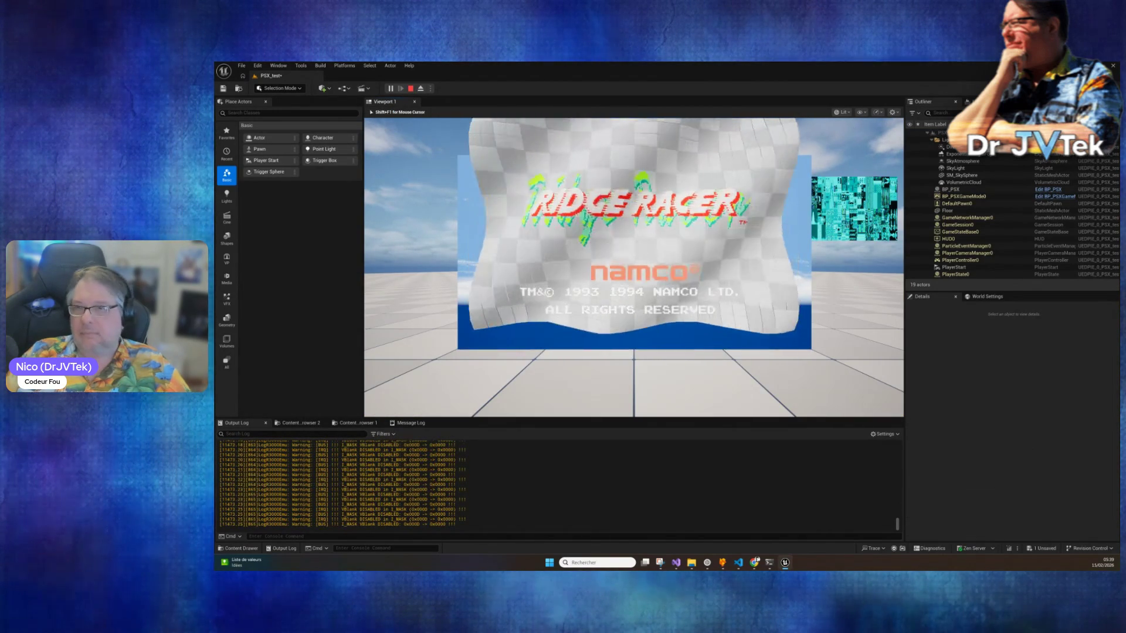
Press buttons during the Ridge Racer demo to test input, then stop the play session.
key(super+alt+Print)
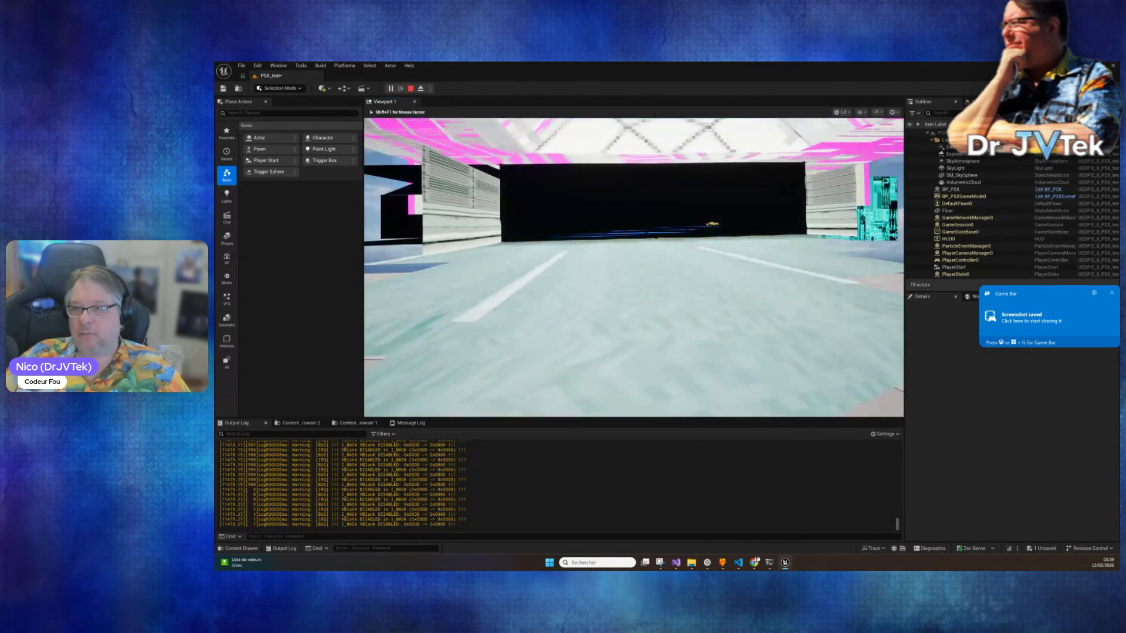
key(super+alt+Print)
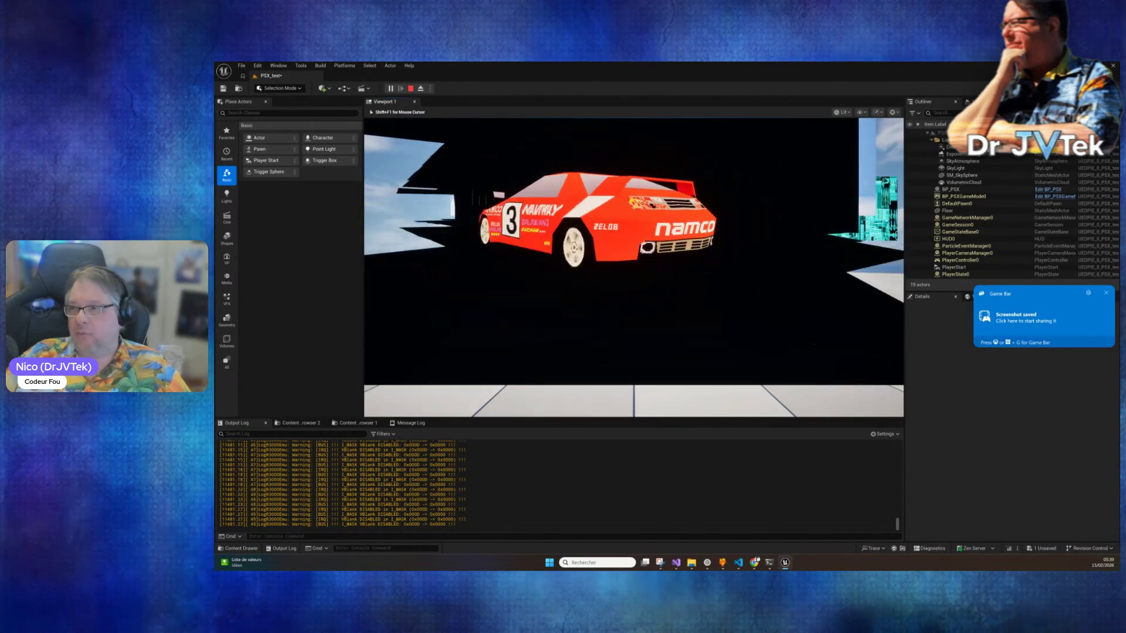
click(411, 88)
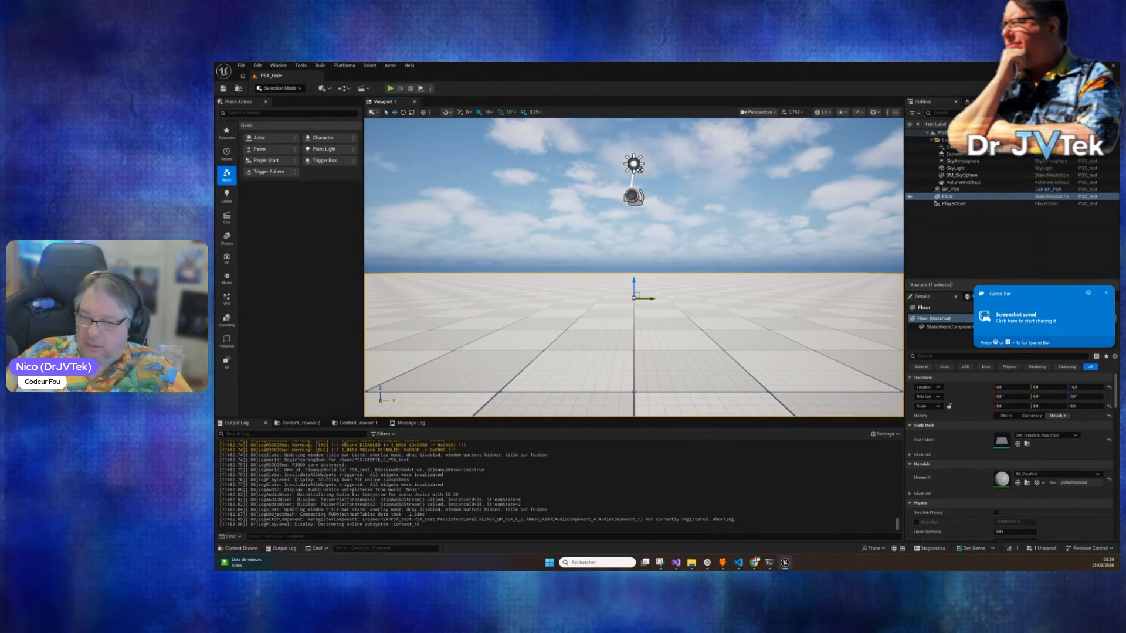
mouse_move(769, 564)
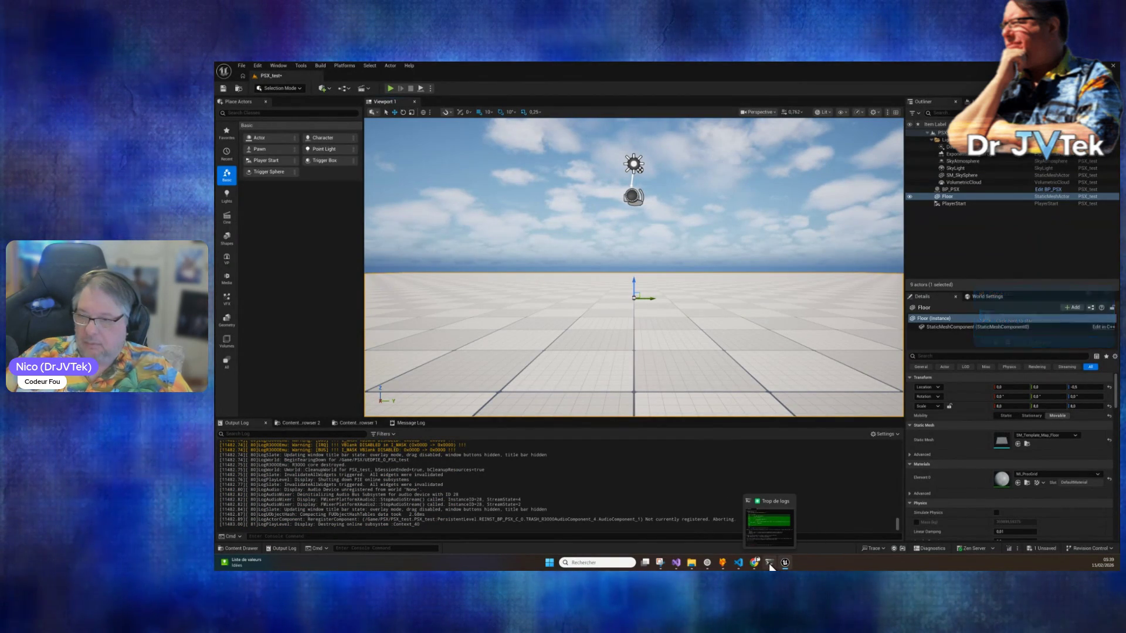
Reply 'pas mieux ...' and read Claude's diagnosis that hot reload never recompiled the plugin.
click(771, 527)
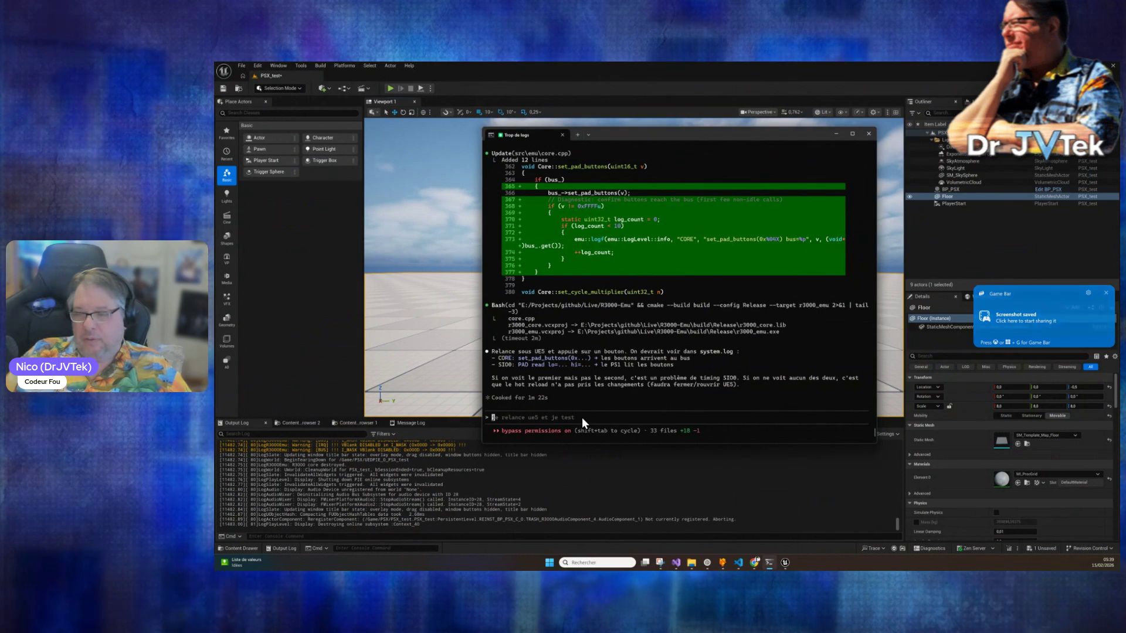
text(âs m)
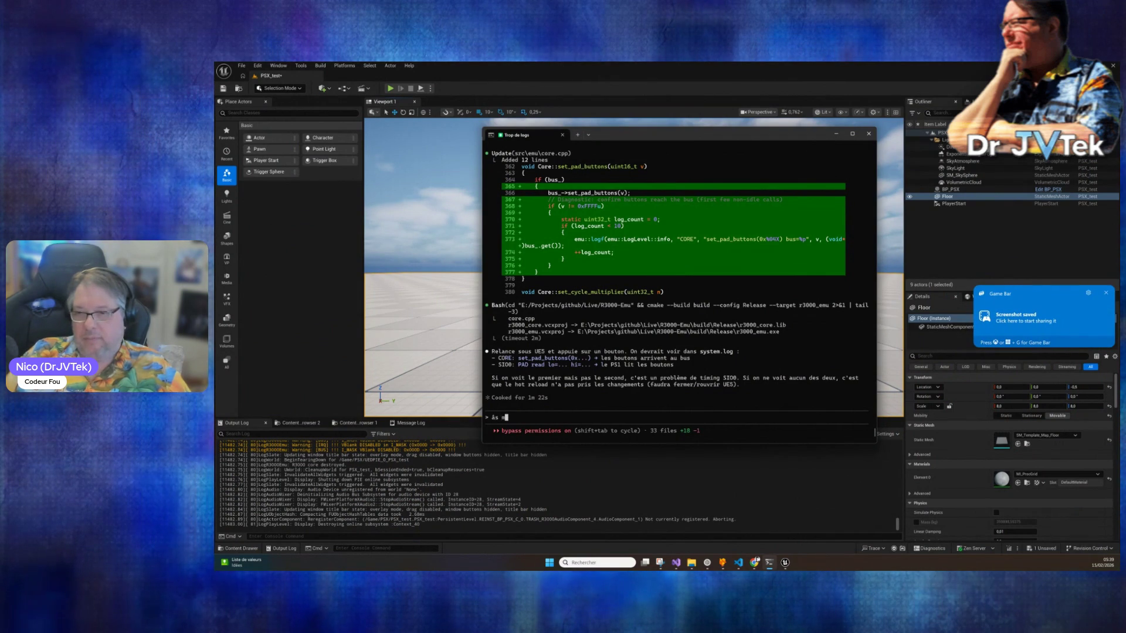
key(BackSpace)
key(BackSpace)
key(BackSpace)
text(pas mieu)
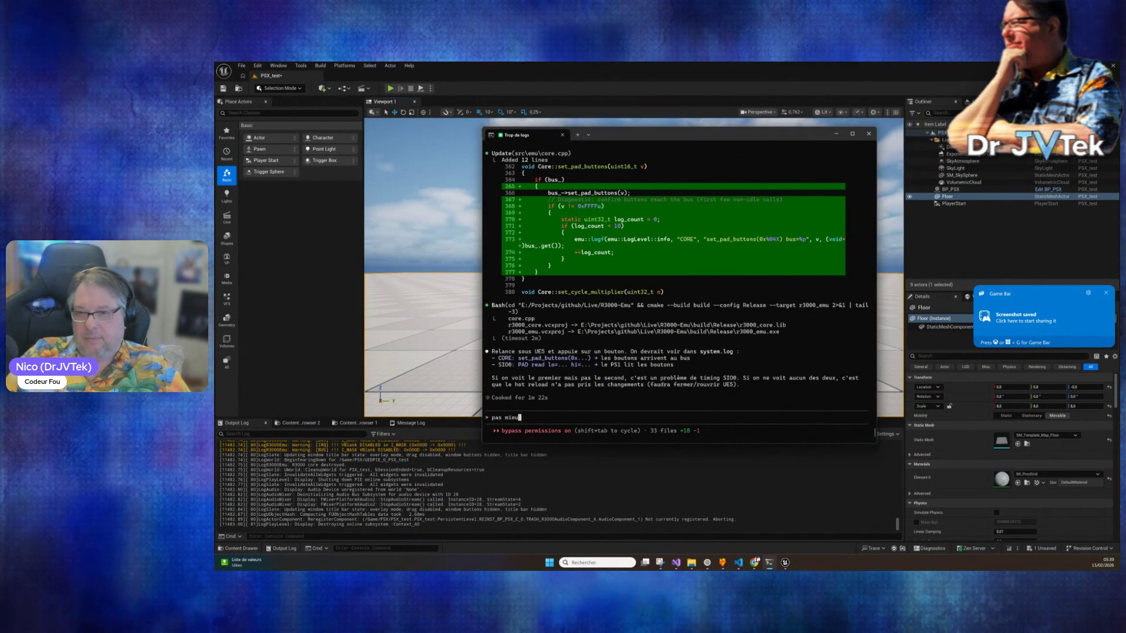
text(x ...)
key(Return)
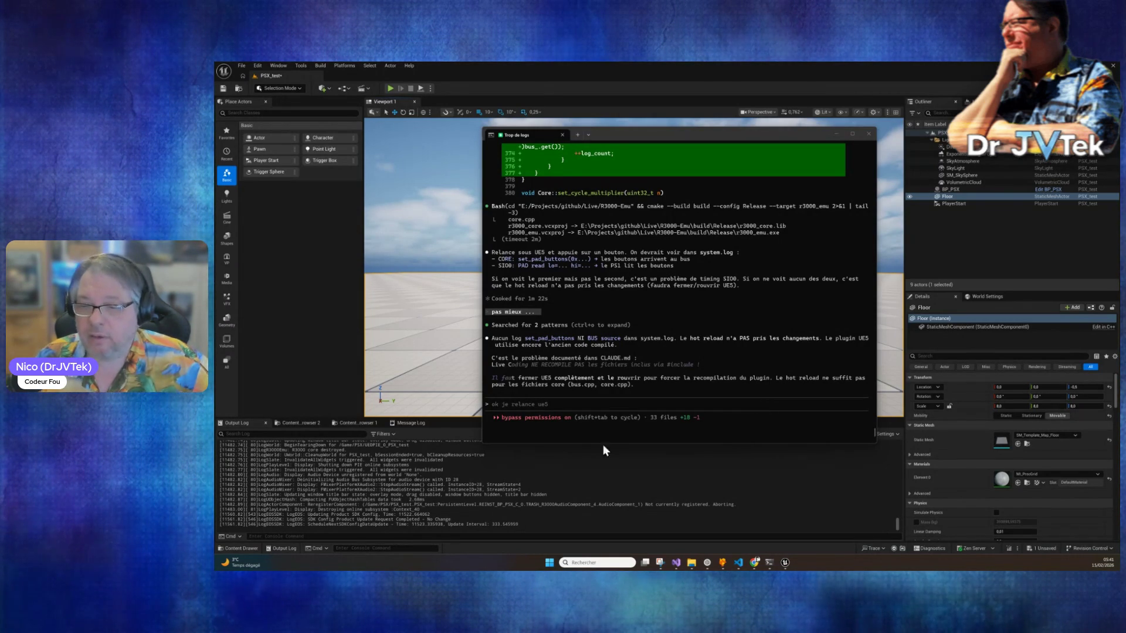
click(500, 345)
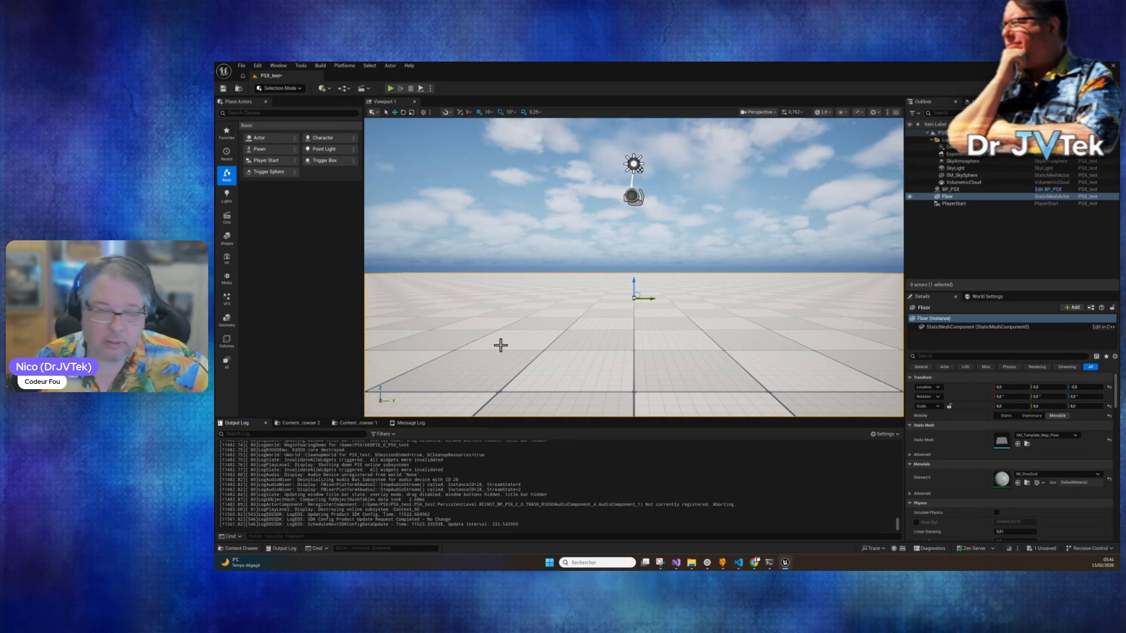